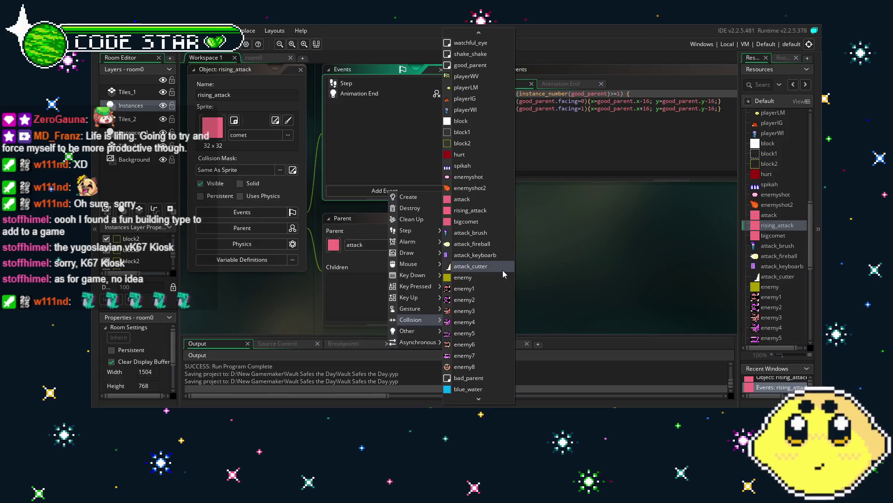
- Add an attack_cutter collision event to rising_attack and clear its default code
left_click(502, 270)
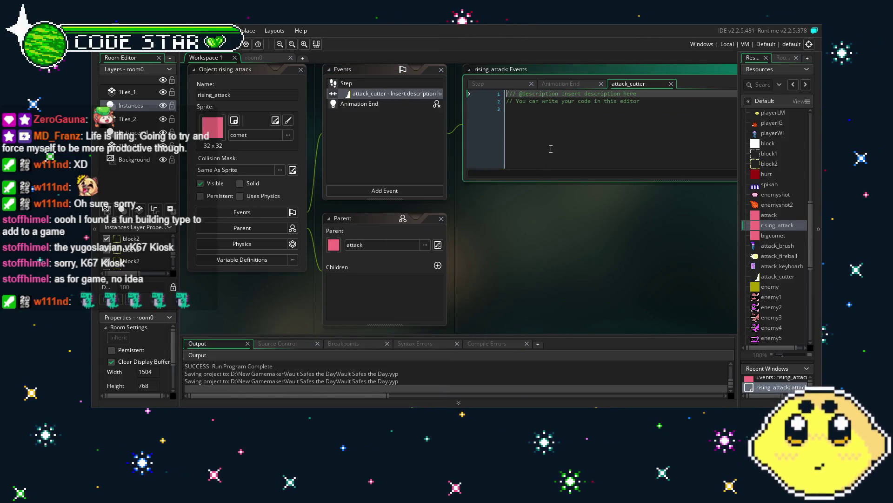
left_click(551, 149)
key("ctrl+a")
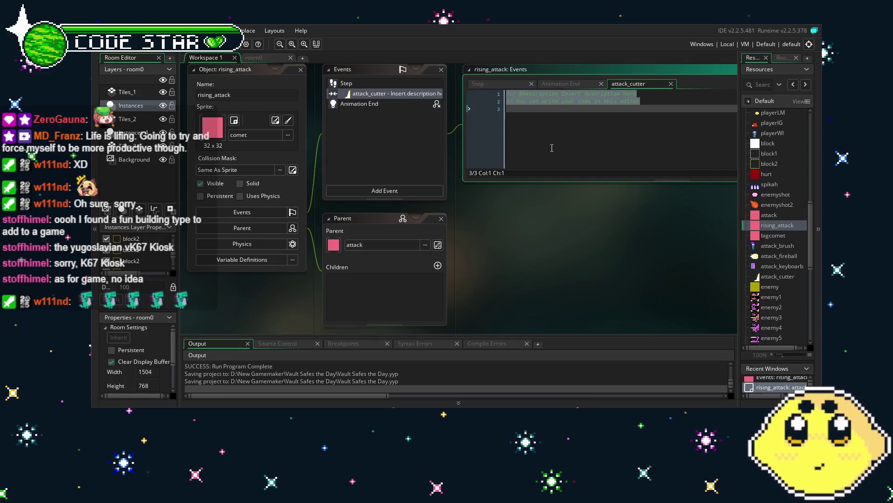
key("BackSpace")
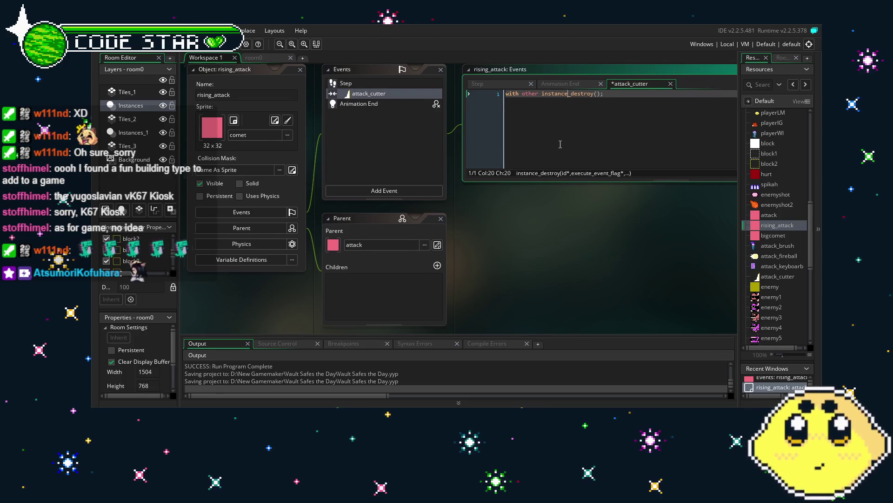
key("Left")
key("Left")
key("Left")
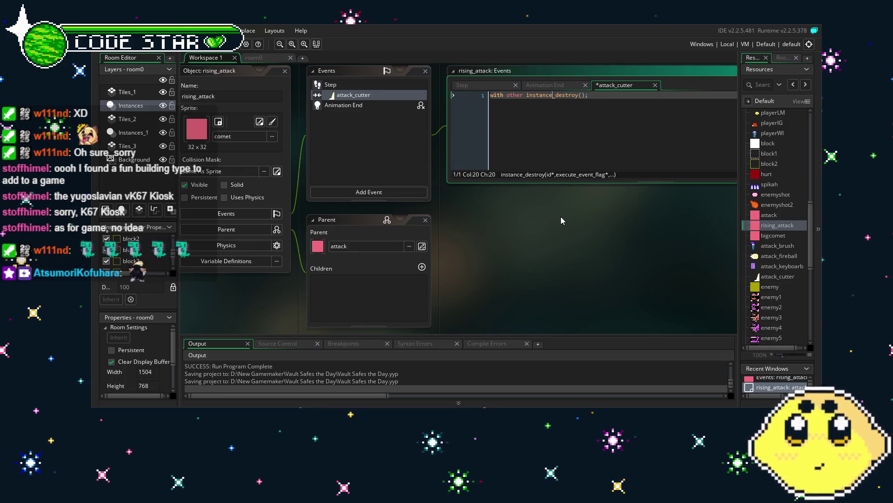
scroll("left", 3)
- Delete the destroy line, then remove the attack_cutter event from rising_attack, confirming the deletion
left_click_drag(538, 95, 501, 95)
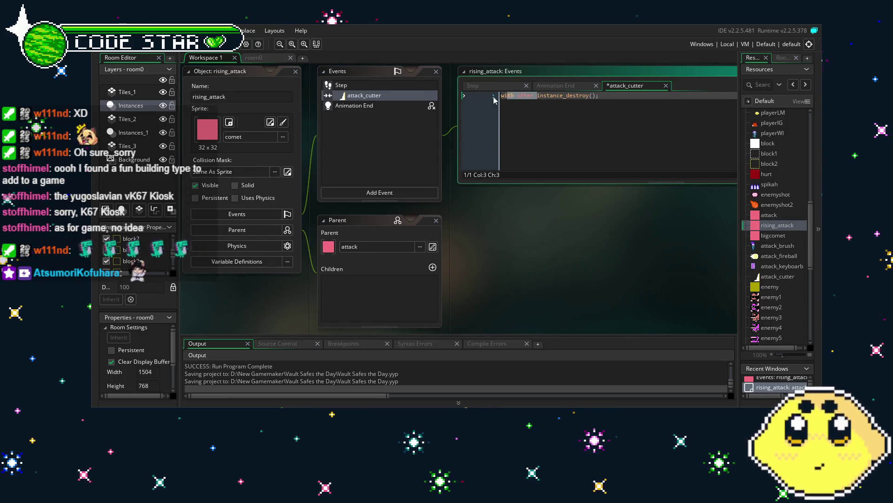
left_click(540, 95)
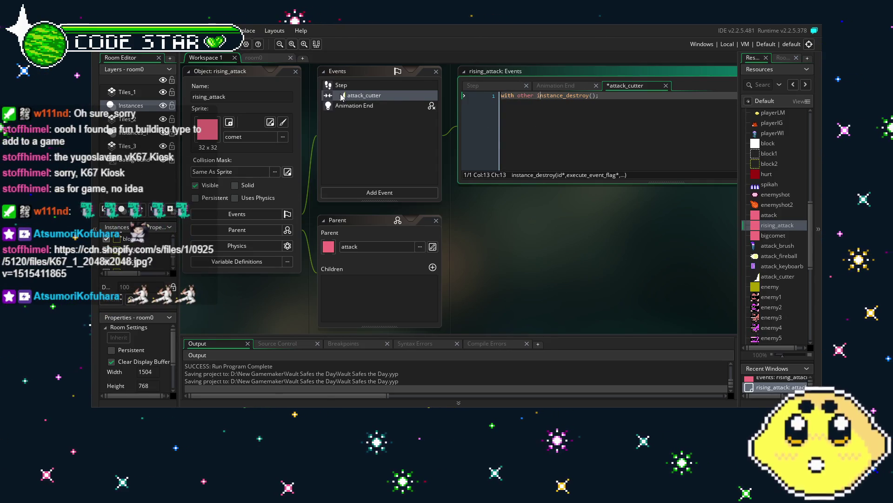
key("ctrl+a")
key("BackSpace")
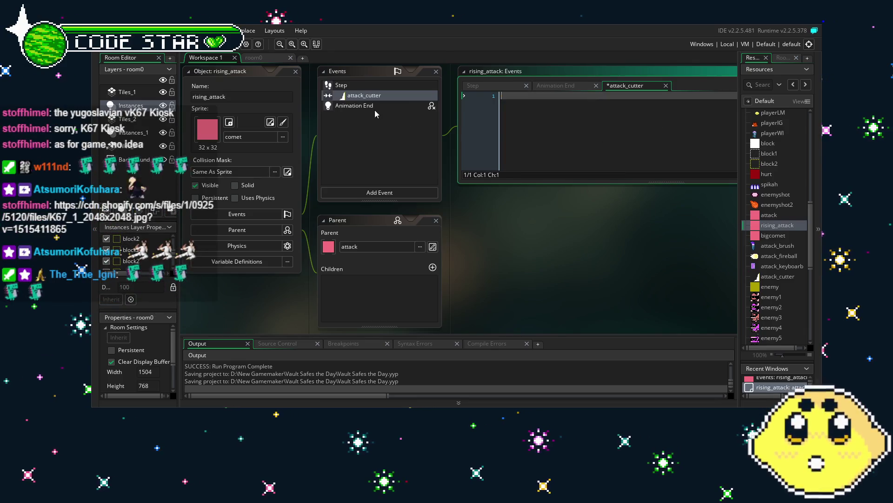
left_click(369, 95)
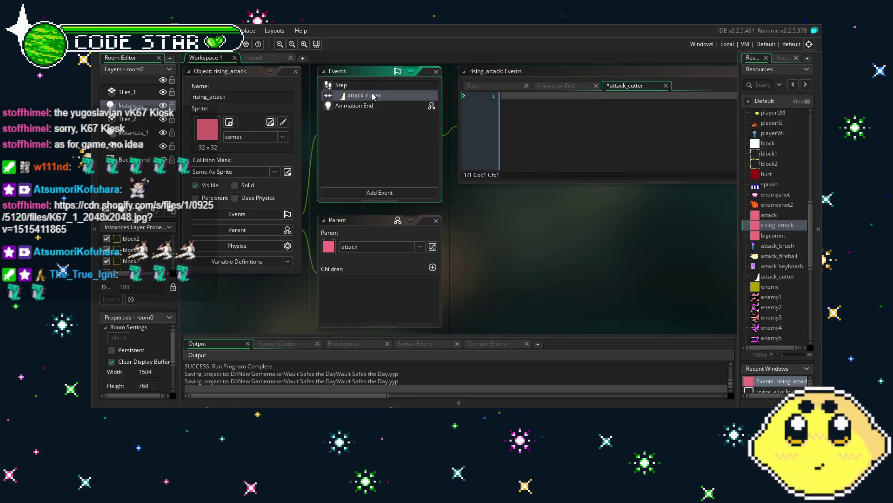
key("Delete")
left_click(490, 232)
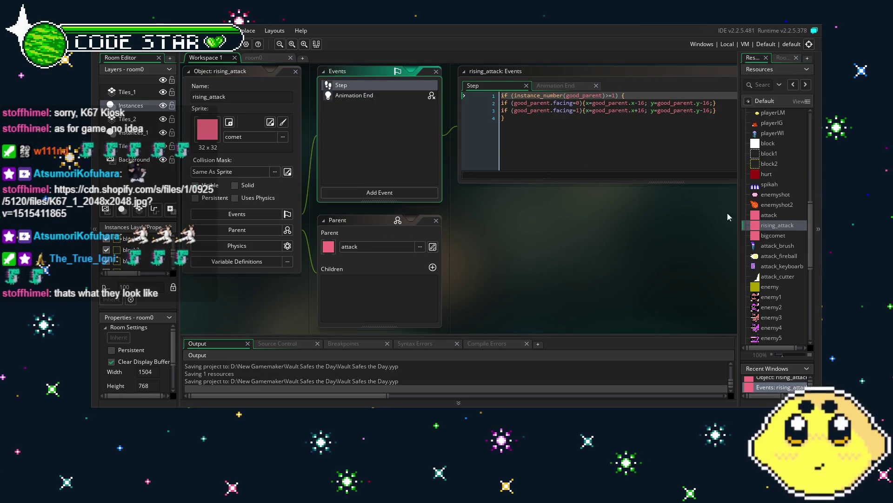
scroll("down", 3)
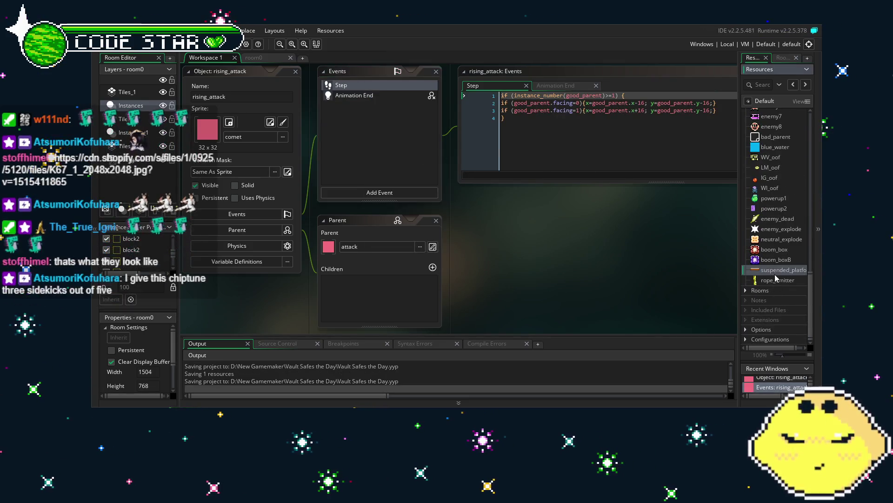
- Open the suspended_platform object and show Add Event's Collision object list
double_click(774, 270)
left_click(374, 192)
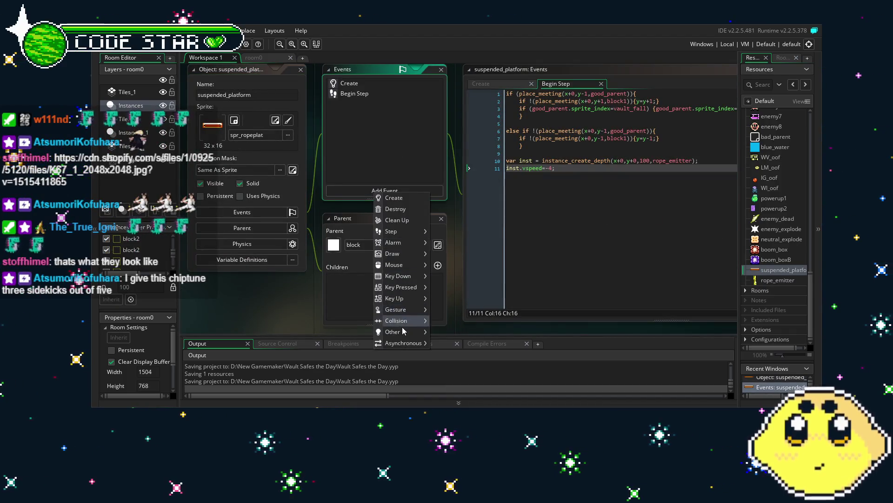
mouse_move(396, 323)
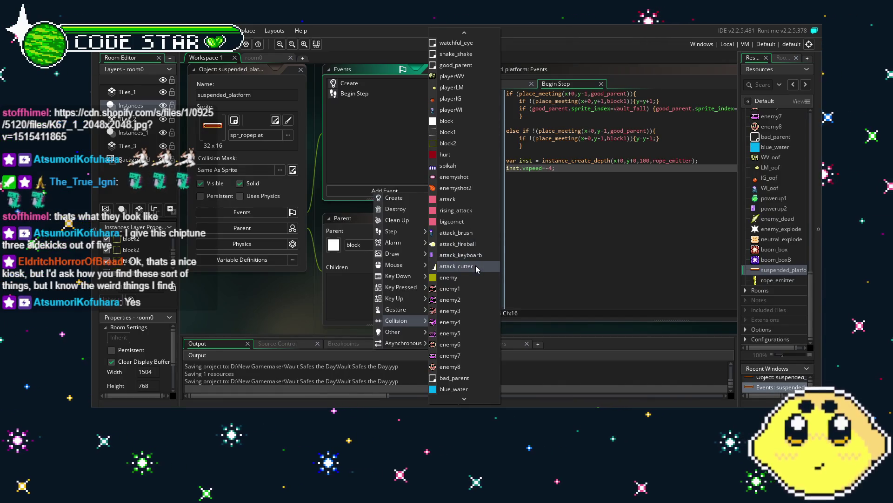
- Add an attack_cutter collision to suspended_platform running instance_destroy();, then save the project
left_click(475, 266)
key("ctrl+a")
key("ctrl+v")
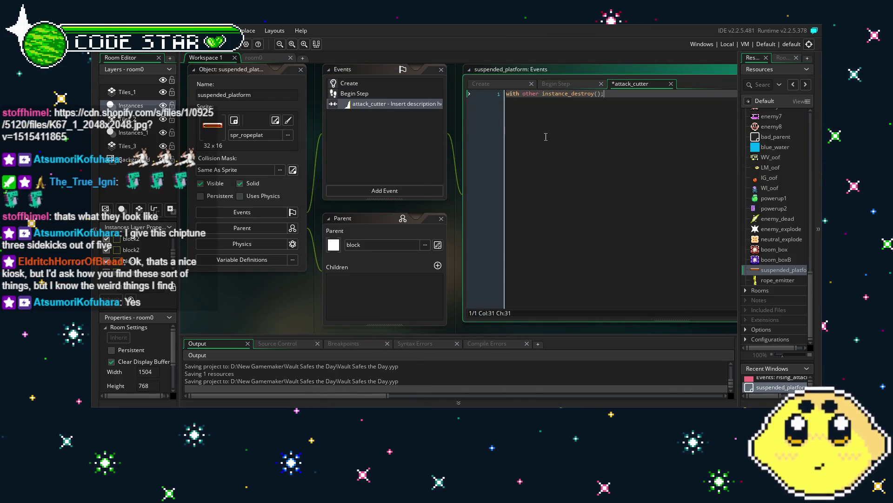
key("ctrl+z")
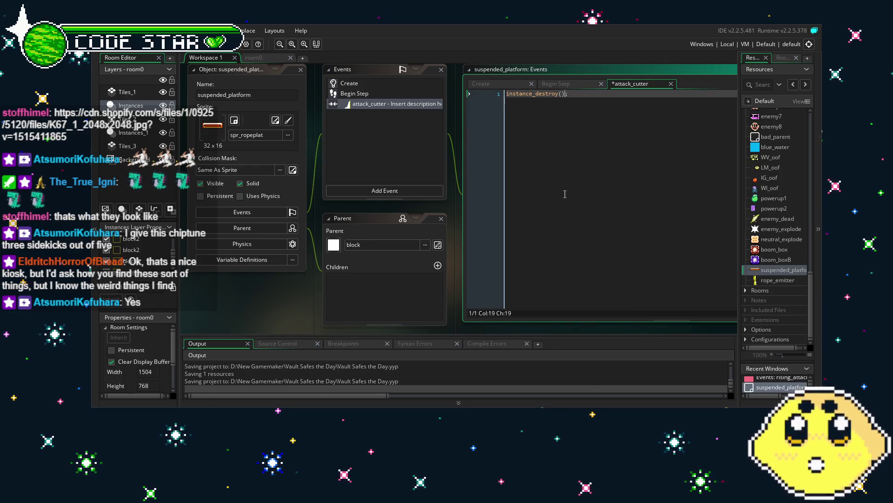
key("ctrl+s")
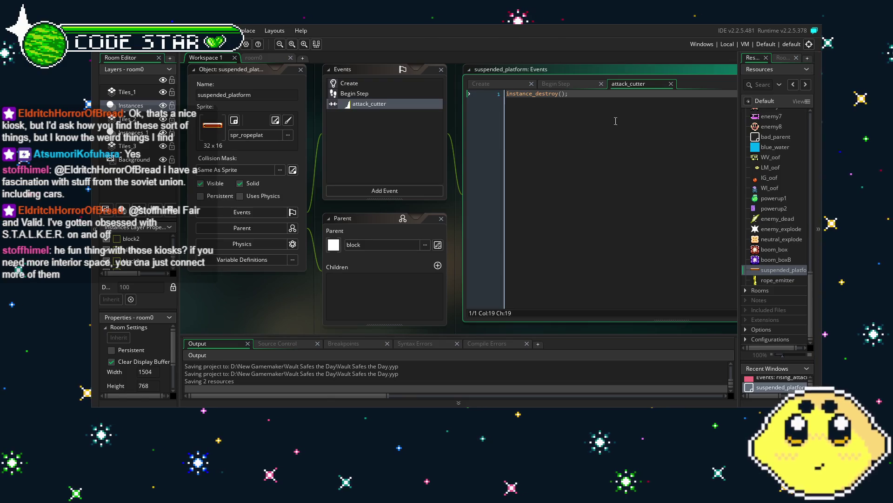
- Recentre the workspace and build and run the game with F5
left_click_drag(253, 299, 283, 321)
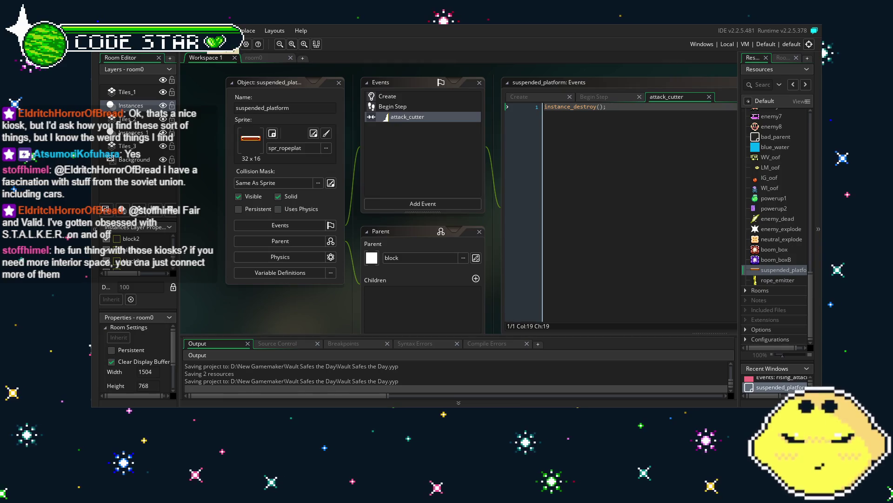
key("F5")
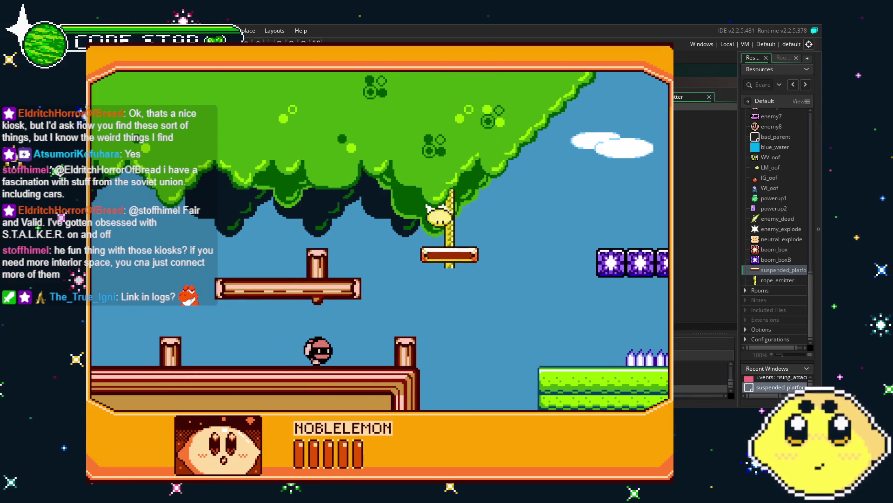
- Move the character left briefly, then quit the game with Esc
key("Left")
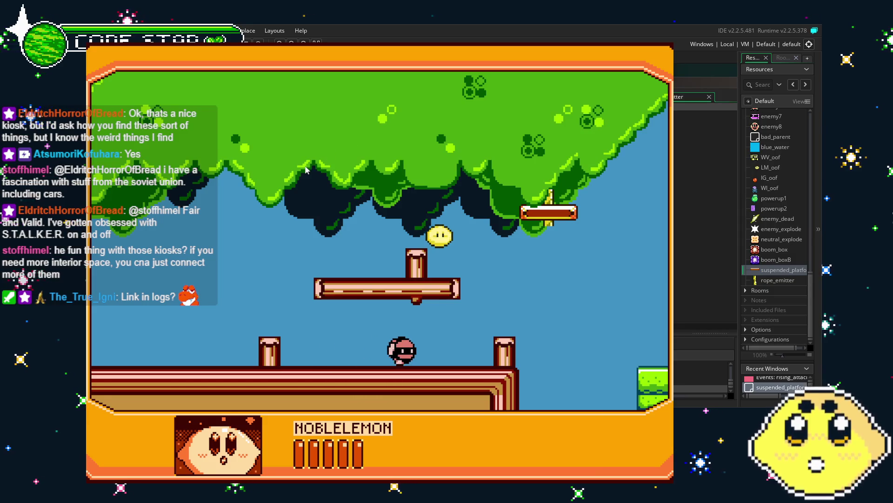
key("Escape")
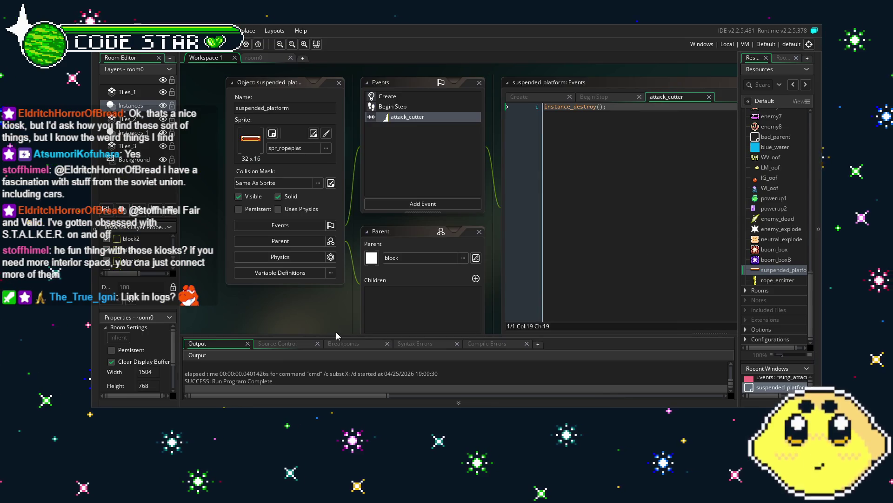
- Retarget suspended_platform's attack_cutter collision event to rising_attack via Change Event
left_click_drag(315, 328, 286, 326)
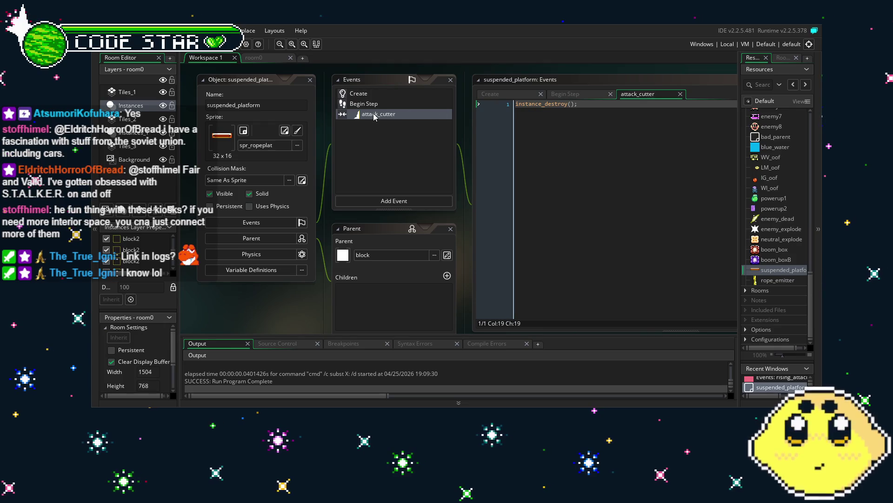
left_click(380, 115)
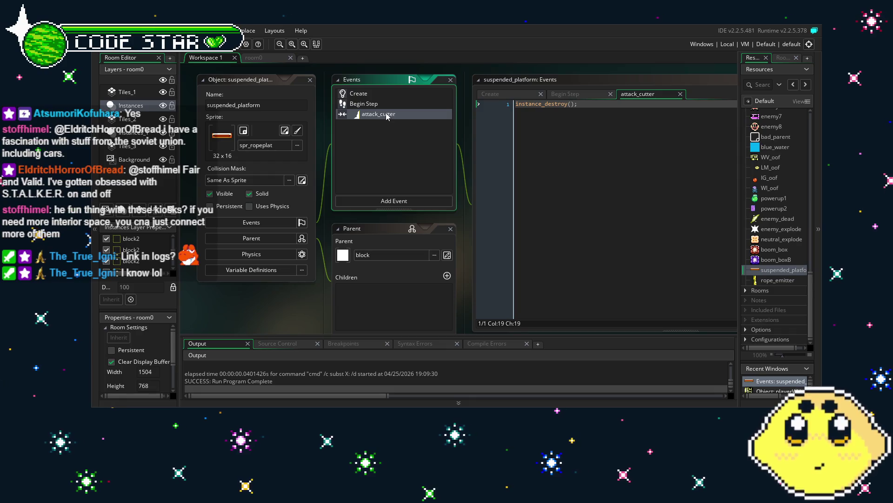
right_click(386, 116)
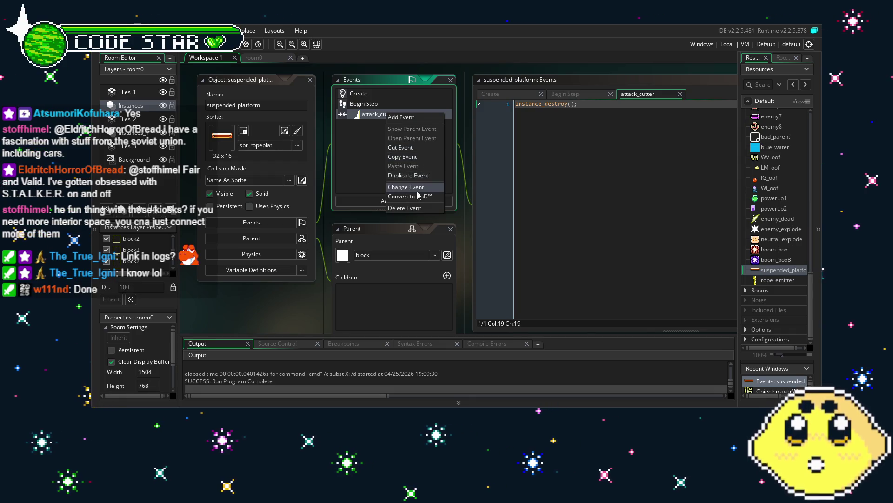
left_click(409, 188)
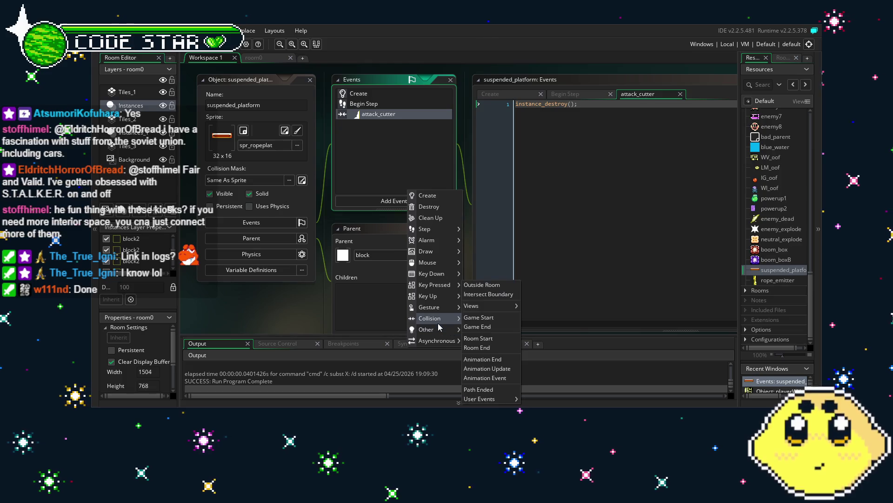
mouse_move(439, 325)
left_click(493, 210)
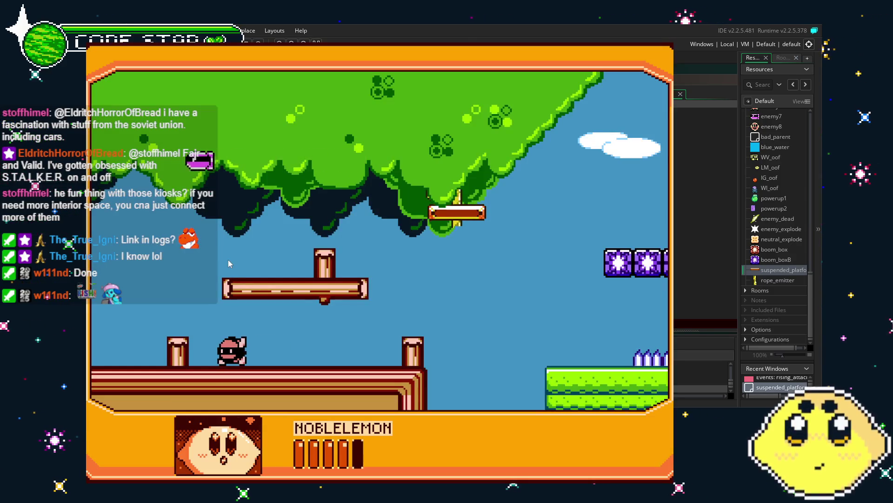
- Walk the character right and left across the level, then quit the game with Esc
key("Right")
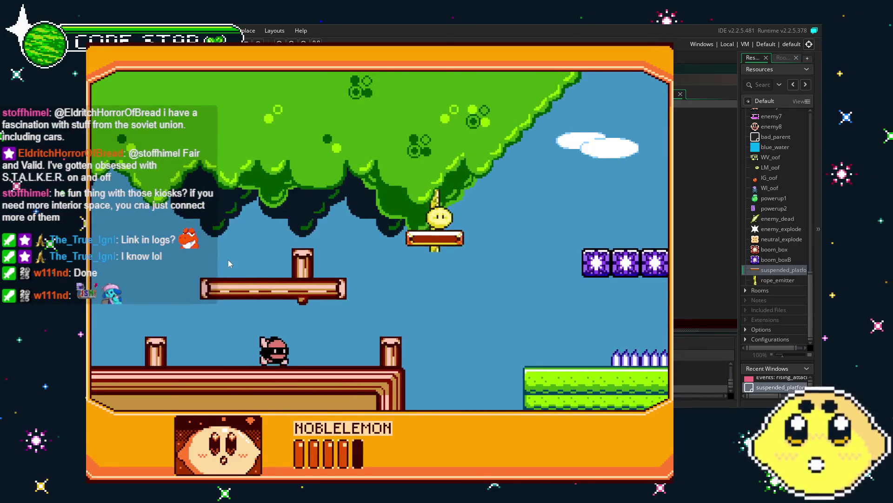
key("Right")
key("Left")
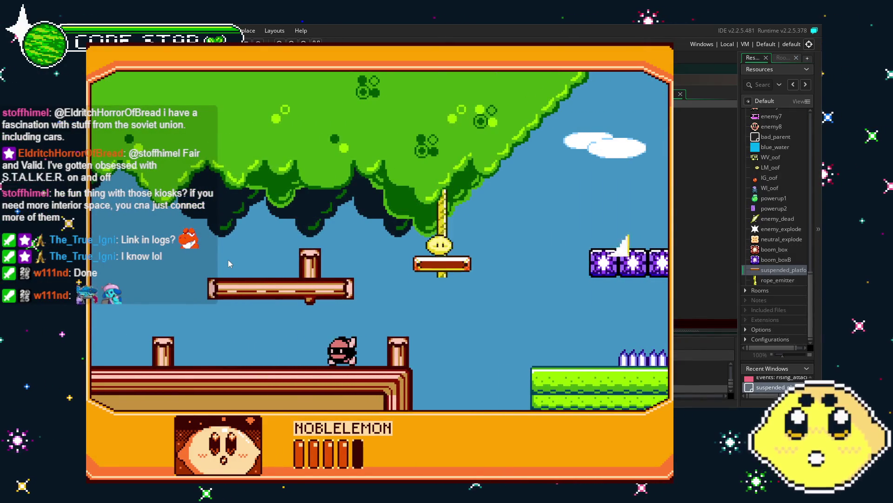
key("Left")
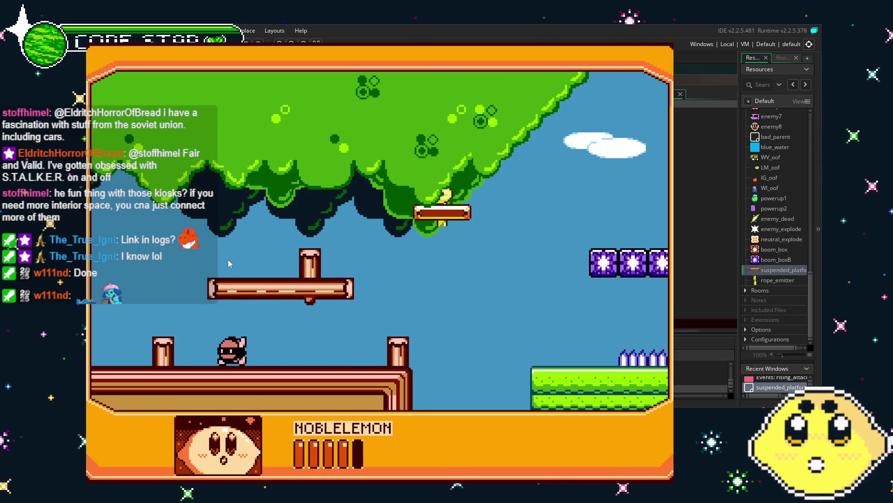
key("Right")
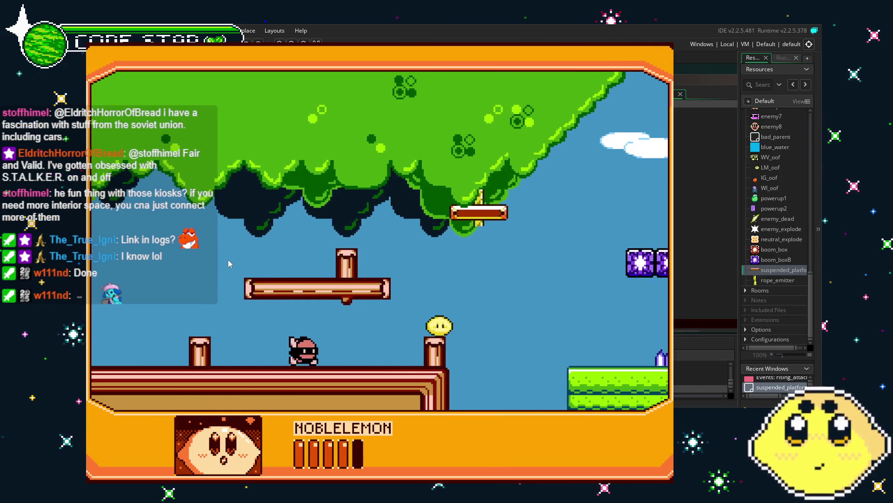
key("Right")
key("Left")
key("Left")
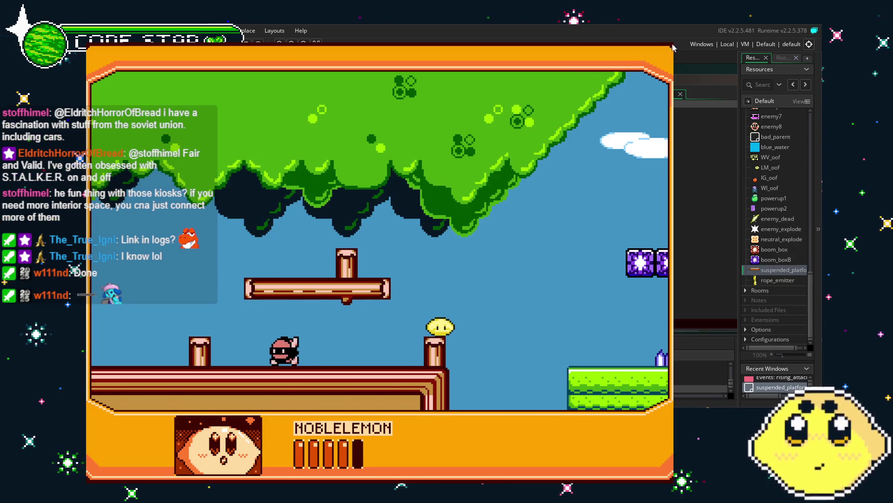
key("Right")
key("Escape")
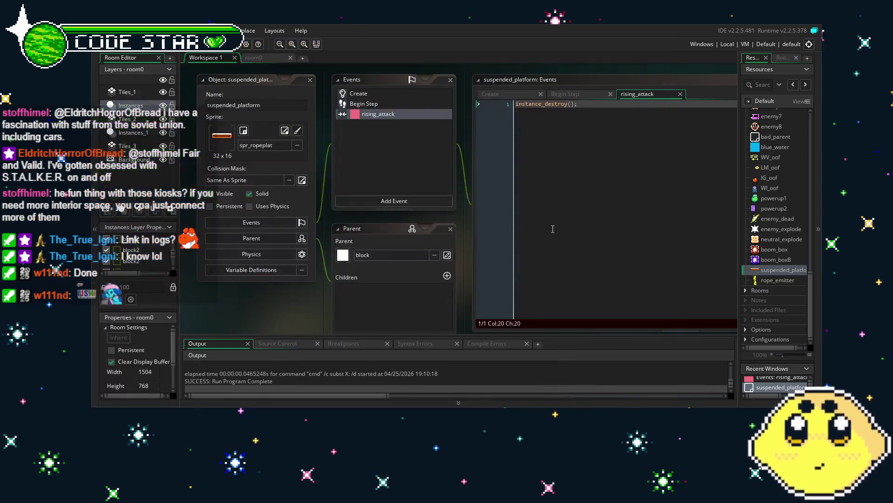
left_click_drag(374, 312, 396, 310)
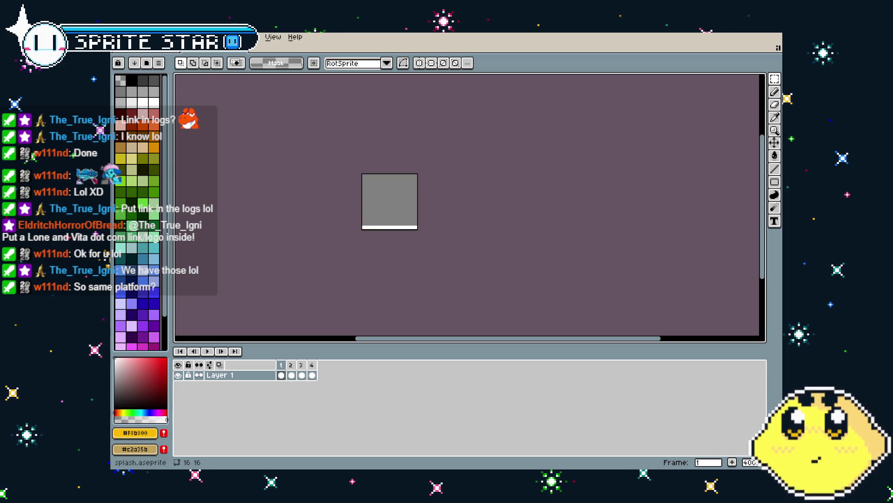
- Play the four-frame splash animation in Aseprite to preview it
key("Return")
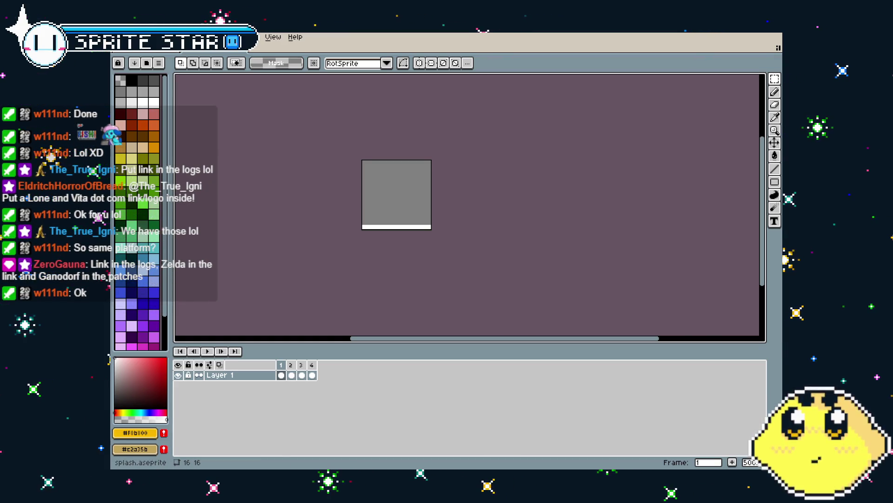
- Export the splash animation as splash.gif with default GIF options, then play it back
left_click(117, 37)
mouse_move(135, 127)
left_click(242, 120)
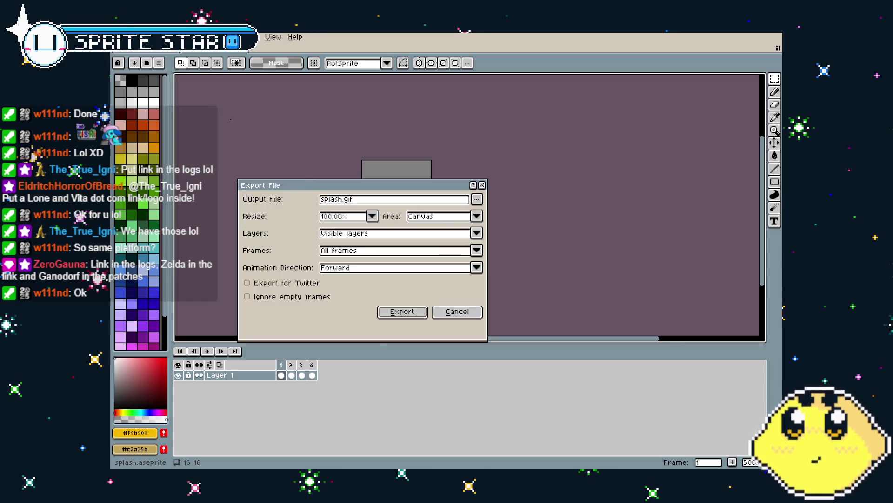
left_click(403, 313)
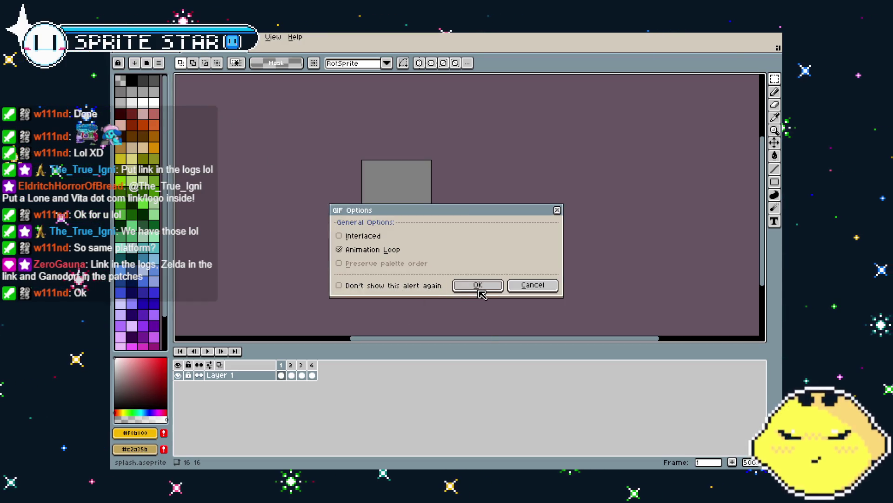
left_click(478, 285)
left_click_drag(278, 304, 255, 305)
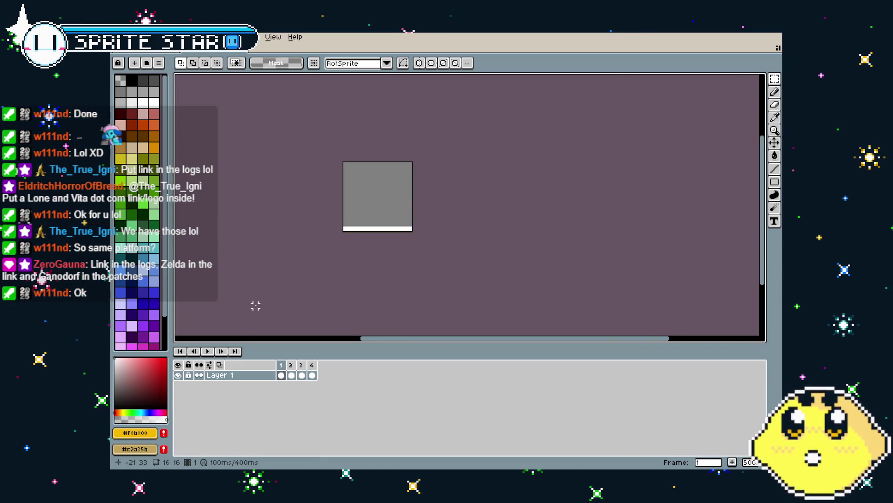
key("Return")
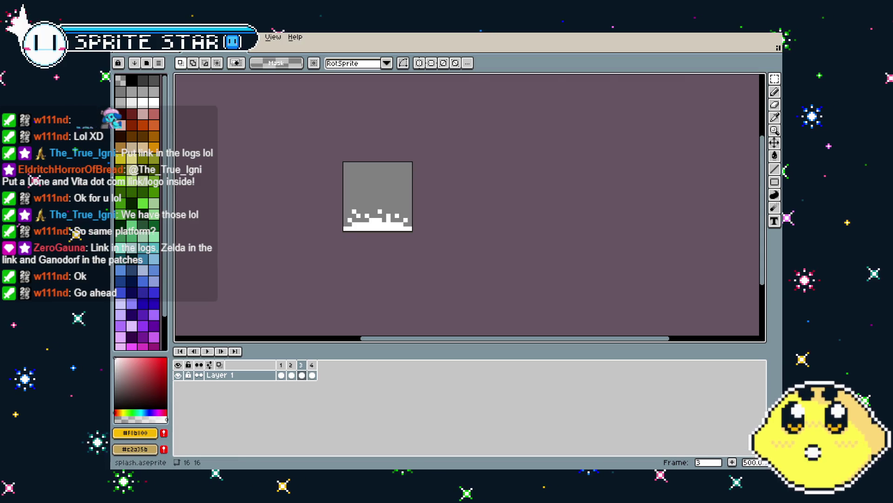
- Switch to maskedtree.aseprite, centre the tree, and play its face animation
key("ctrl+Tab")
scroll("up", 3)
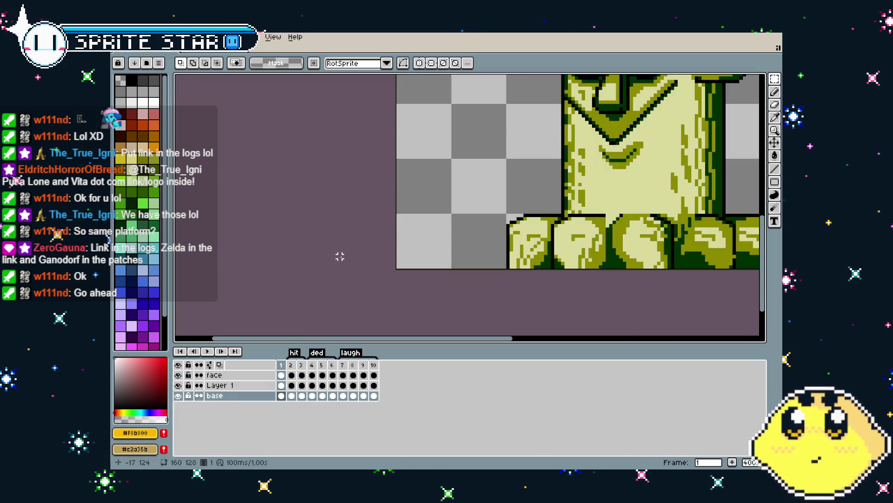
scroll("down", 3)
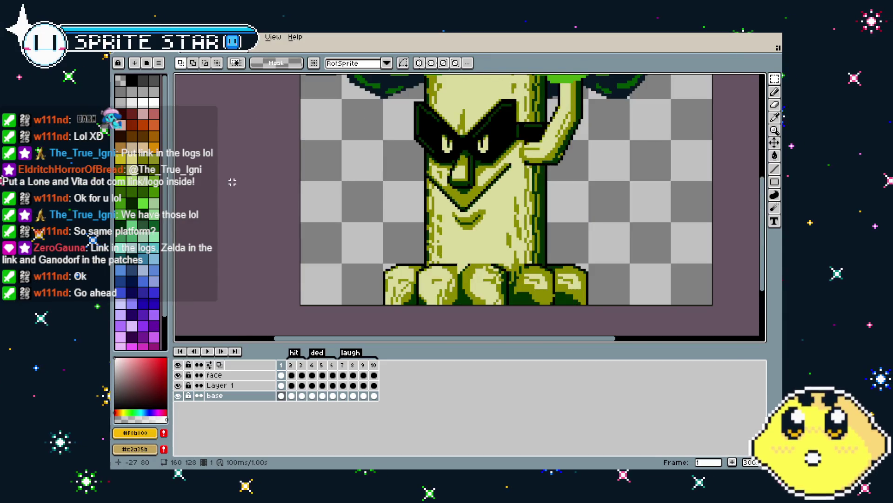
left_click_drag(218, 211, 246, 208)
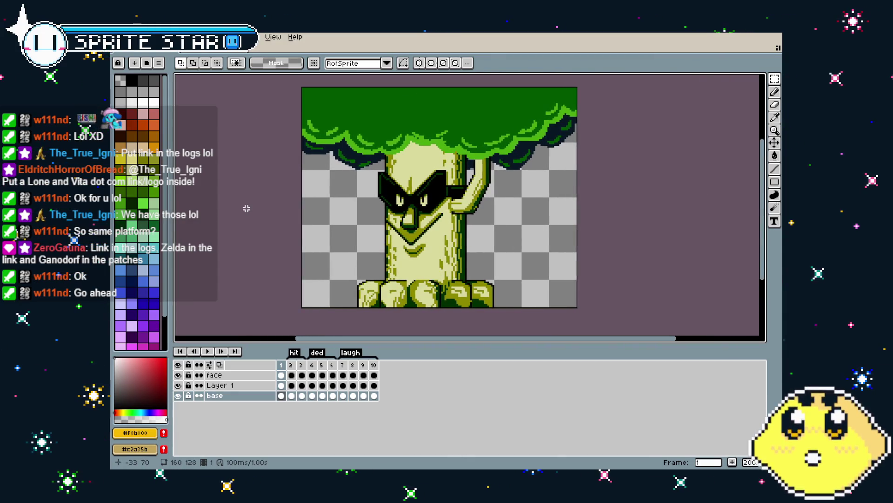
key("Return")
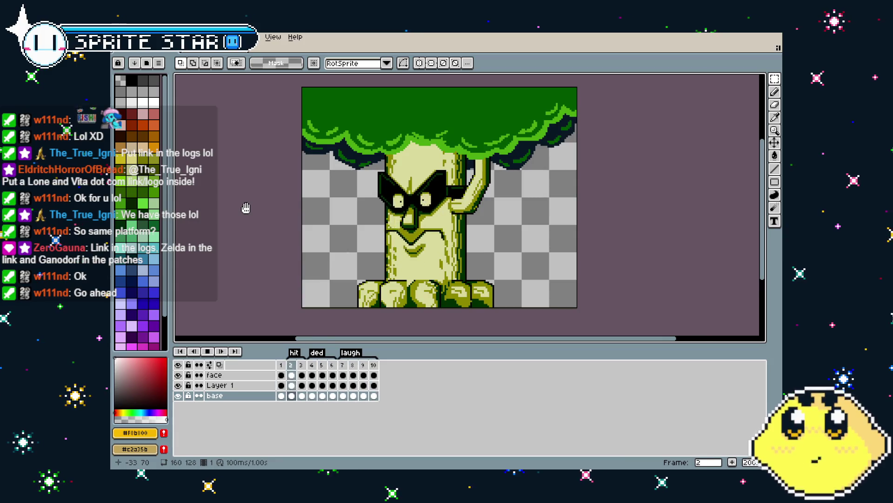
key("Return")
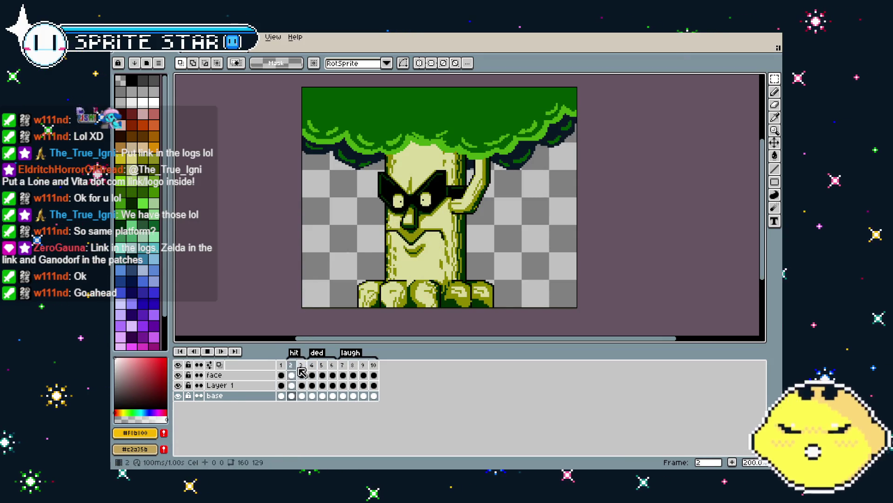
left_click(311, 368)
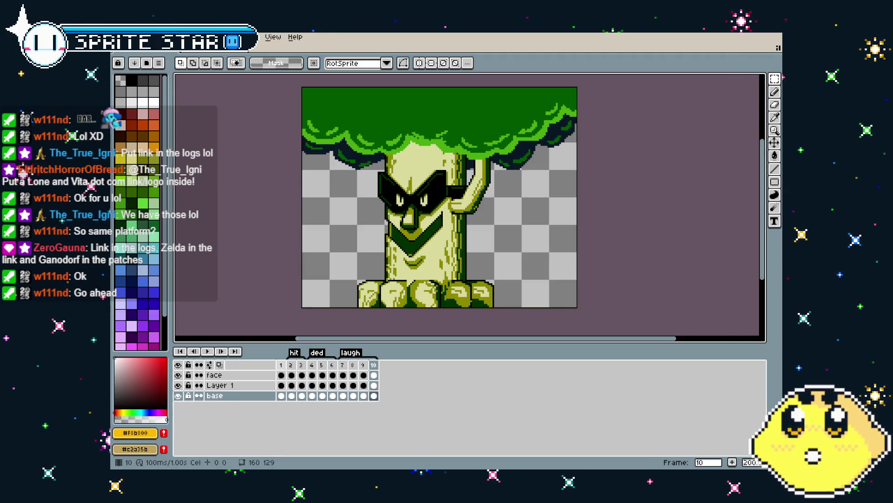
left_click(281, 368)
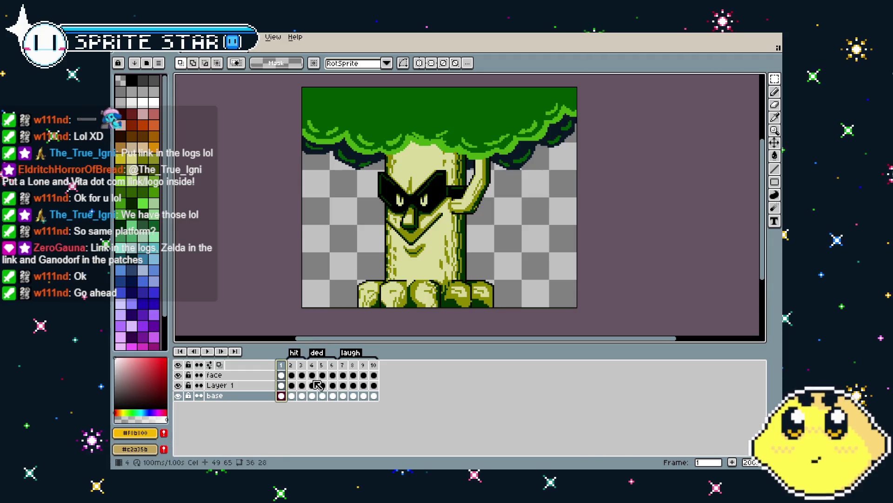
- Flip repeatedly between frame 1 and frame 10 to compare the tree's face
left_click(375, 365)
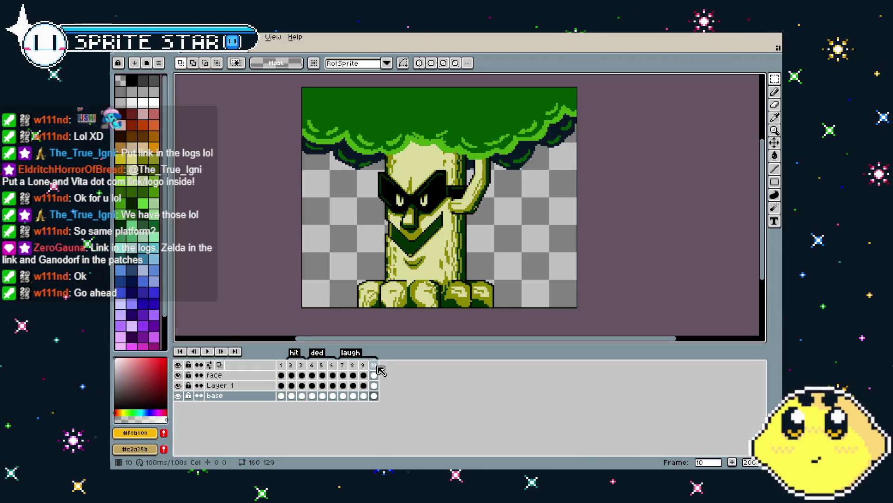
key("Right")
key("Left")
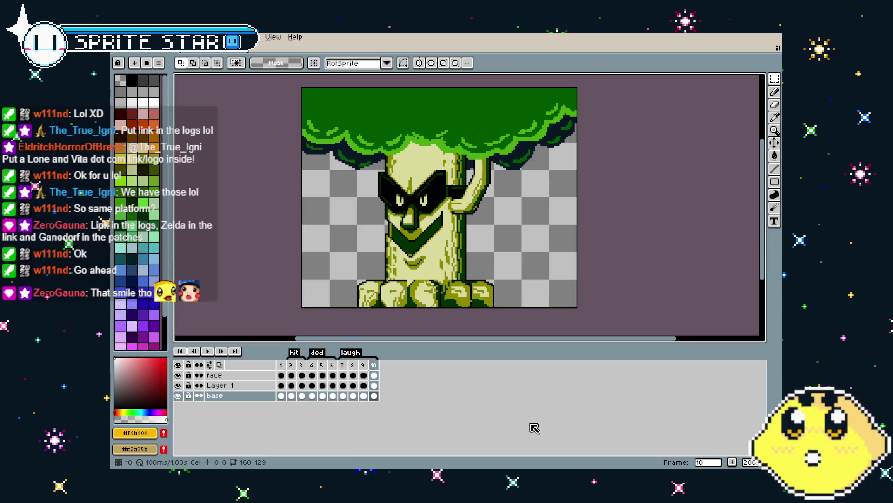
key("Right")
key("Left")
key("Right")
key("Left")
key("Right")
key("Left")
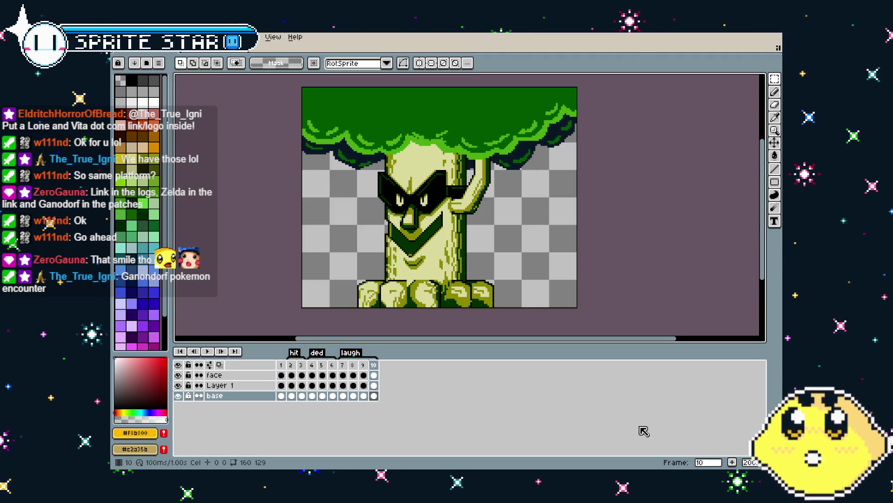
key("Right")
key("Left")
key("Right")
key("Left")
key("Right")
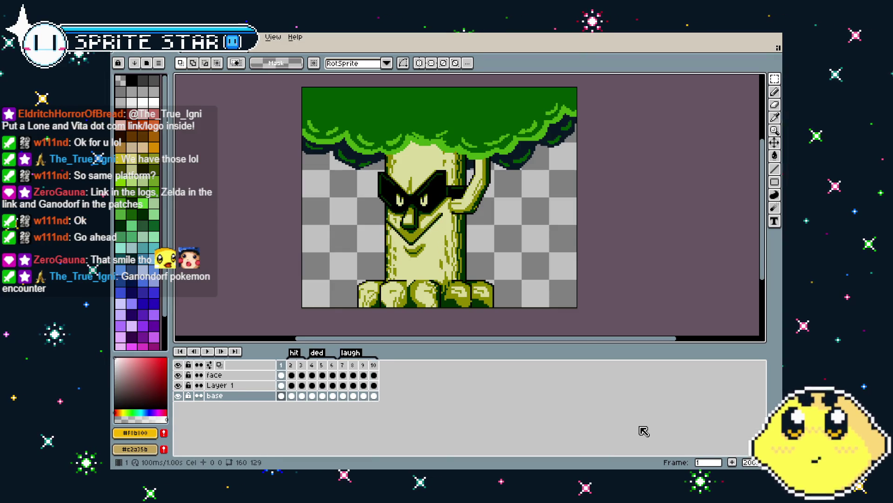
key("Left")
key("Right")
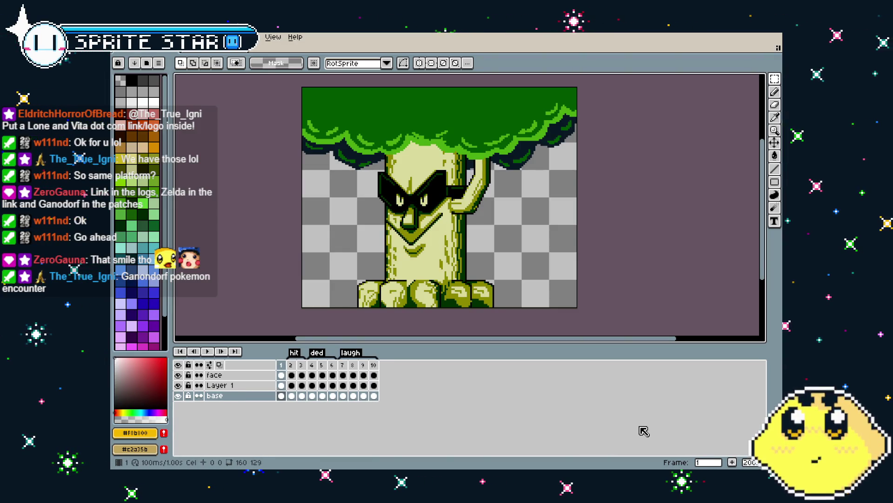
key("Left")
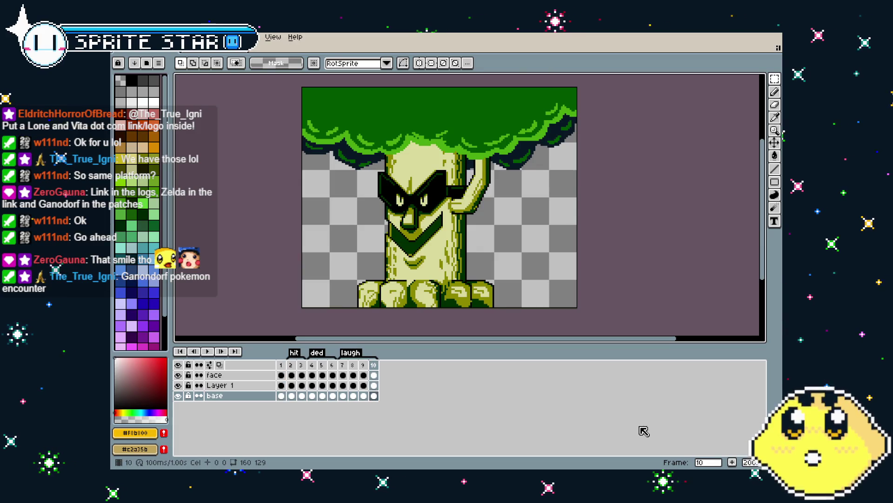
key("Right")
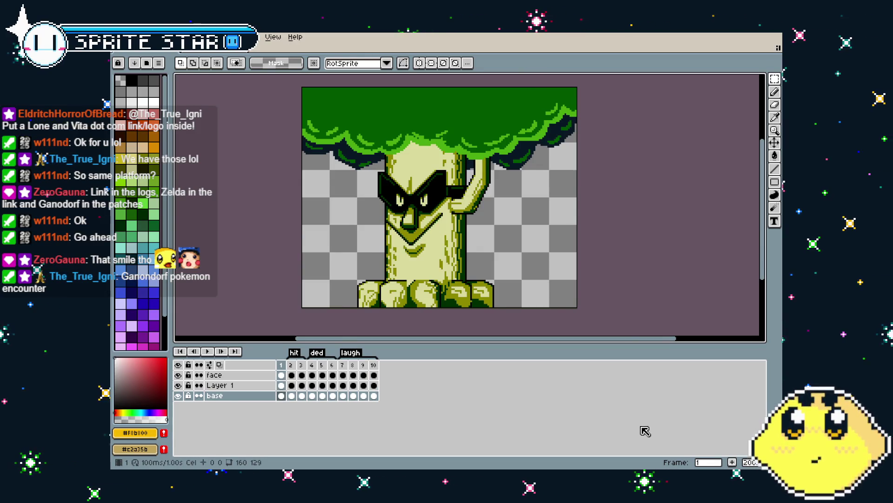
key("Left")
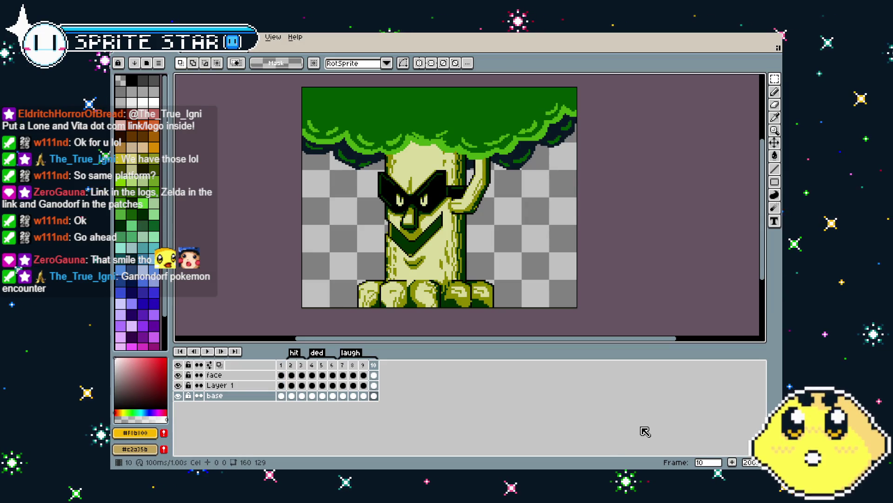
key("Right")
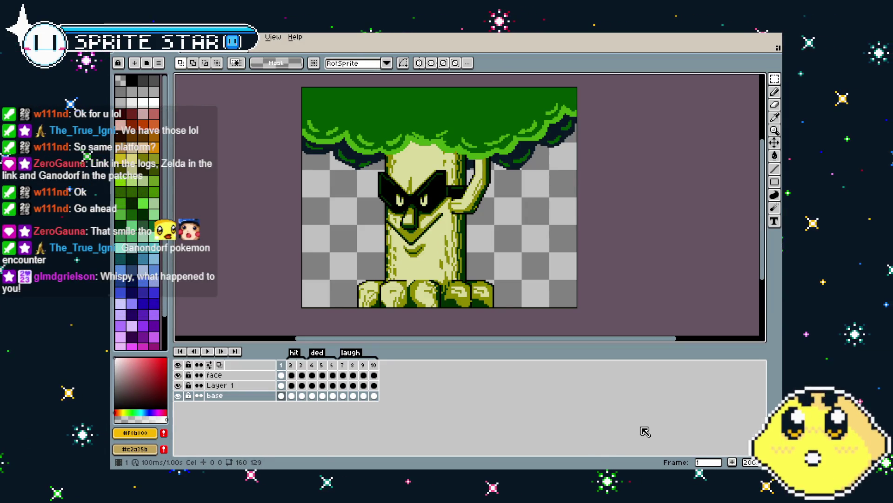
- Recentre the tree in view and check frames 2, 10 and 1
left_click_drag(361, 251, 343, 245)
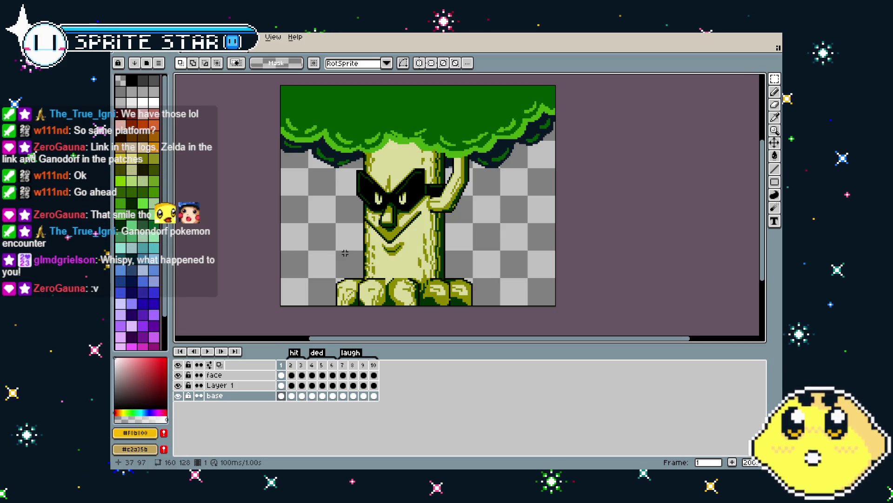
left_click_drag(345, 253, 359, 260)
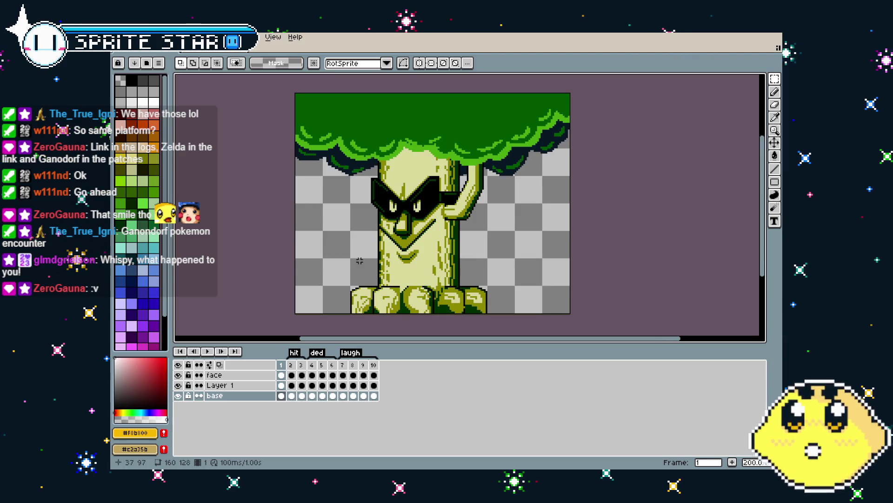
left_click_drag(295, 251, 298, 249)
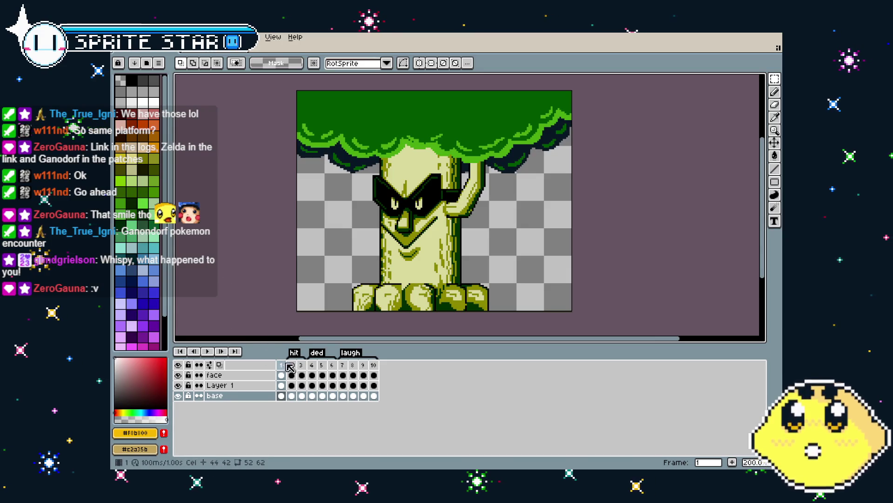
left_click(294, 371)
left_click(375, 365)
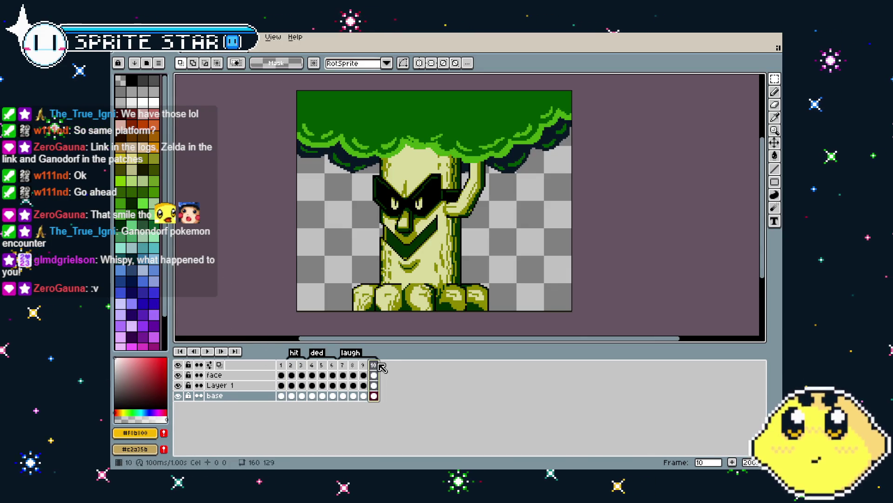
left_click(284, 366)
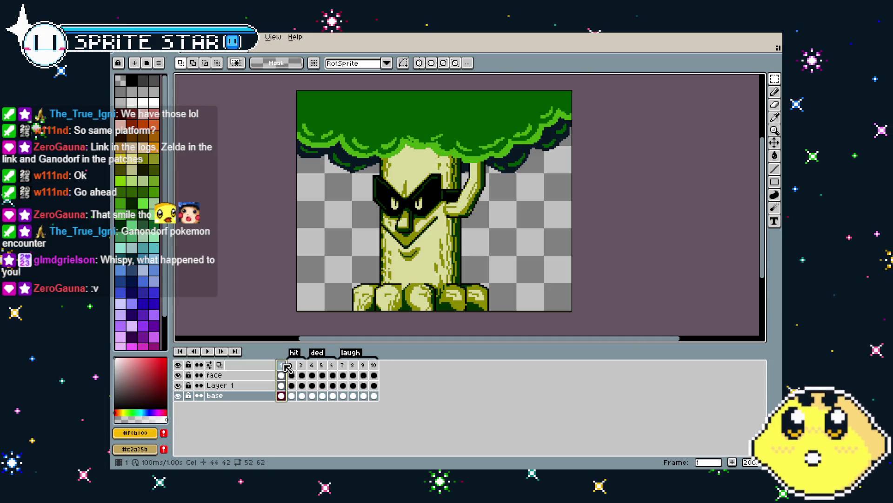
- Tag frame 1 of the masked tree as 'idle' and save the sprite
right_click(286, 367)
left_click(309, 403)
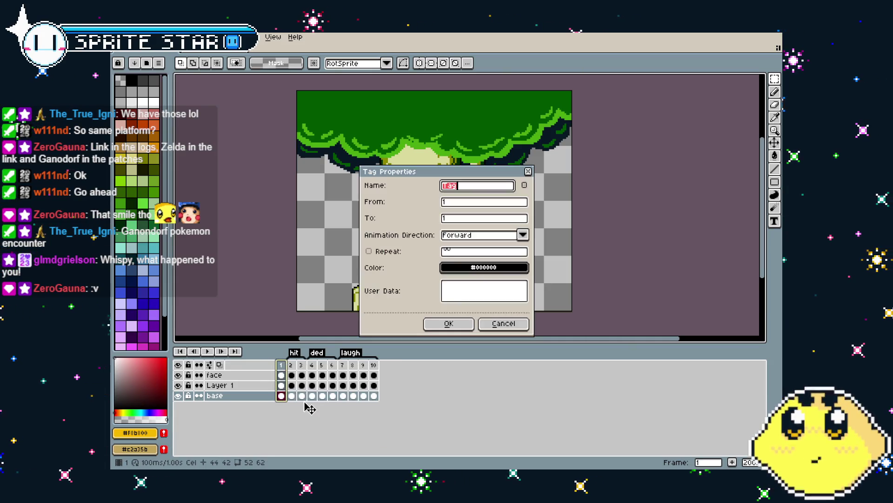
type("idle")
key("Return")
key("ctrl+s")
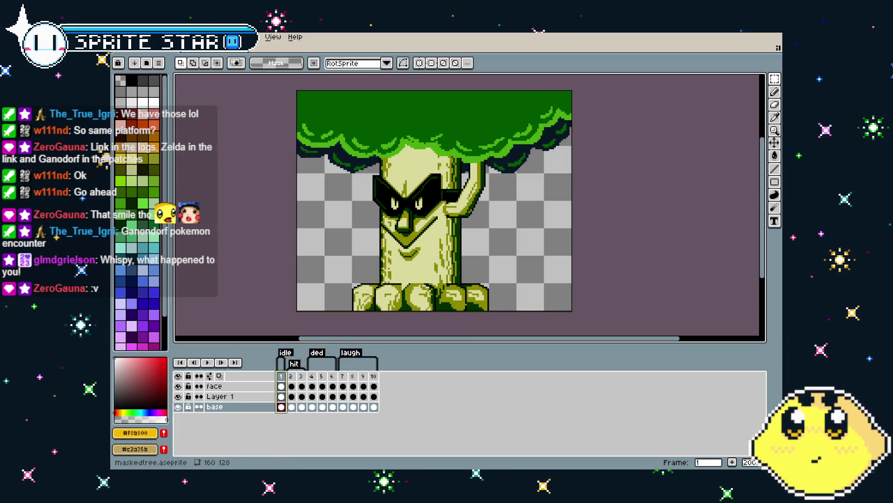
- Export the tree animation as a GIF under a new maskedtree_ file name, then play it
left_click(120, 37)
mouse_move(139, 121)
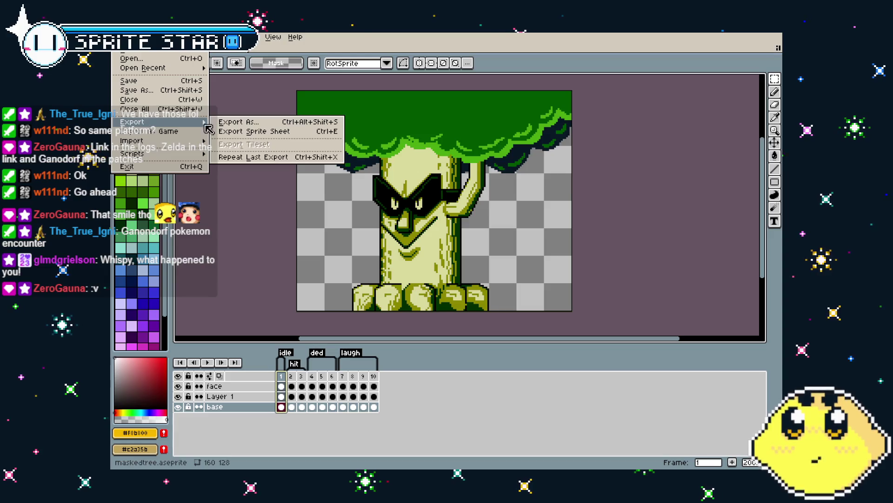
left_click(242, 121)
double_click(367, 200)
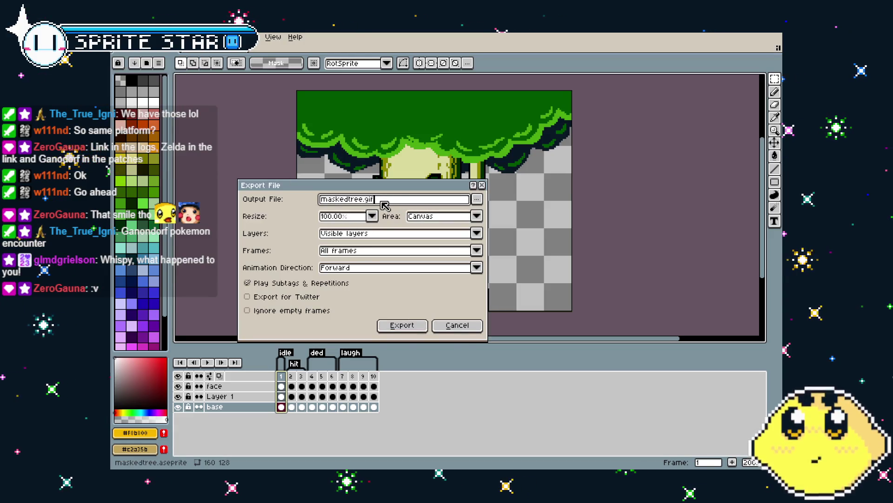
type("_")
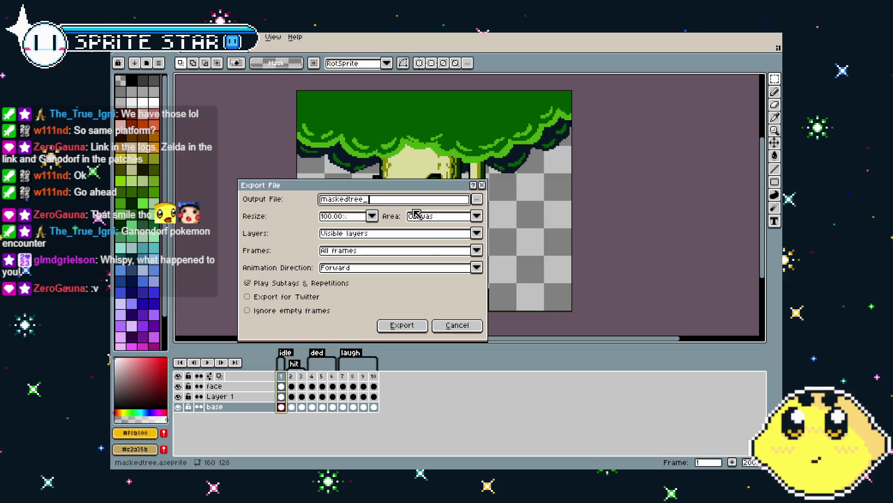
key("Return")
key("Return")
key("Return")
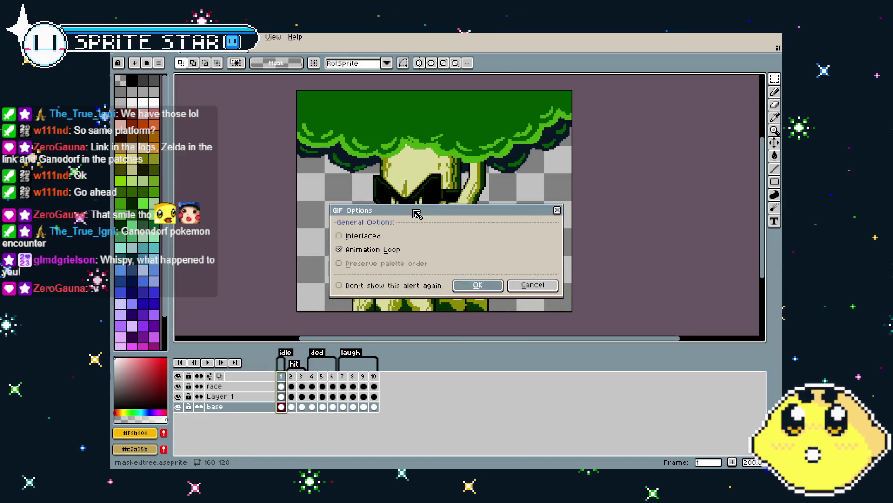
key("Return")
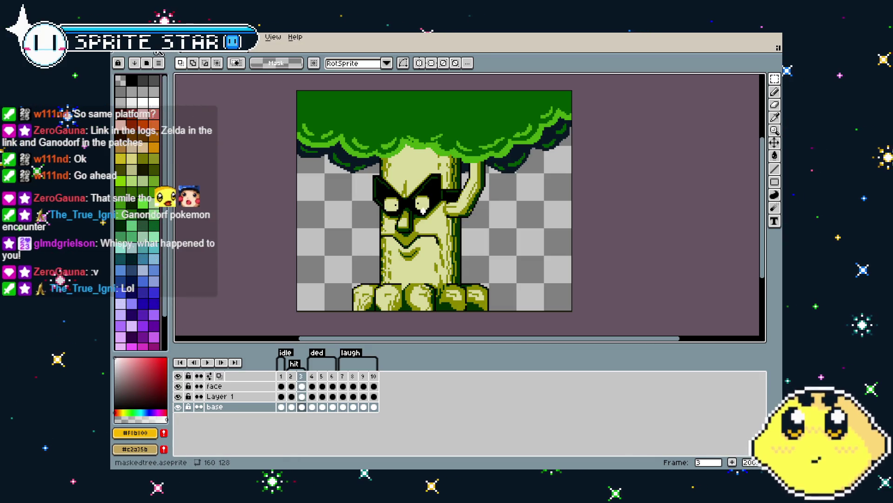
- Export the hit-tagged frames as a looping GIF, overwriting the existing file
left_click(120, 37)
mouse_move(158, 125)
left_click(233, 124)
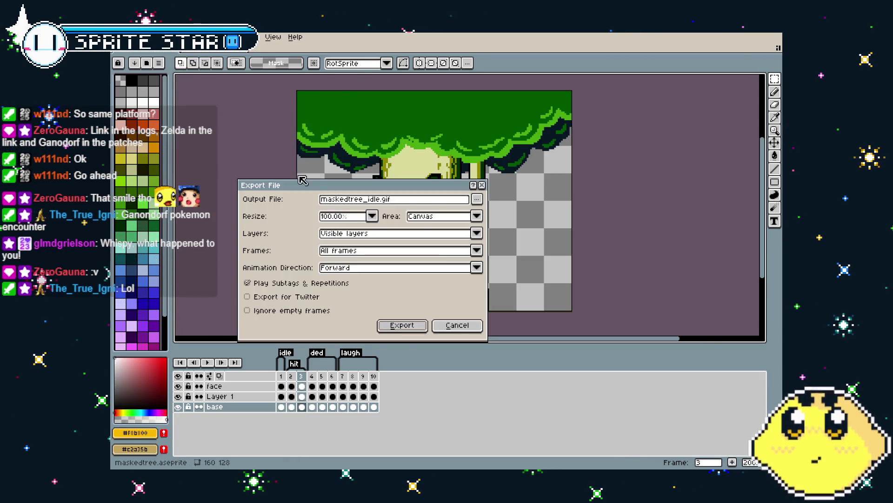
left_click(369, 251)
left_click(359, 287)
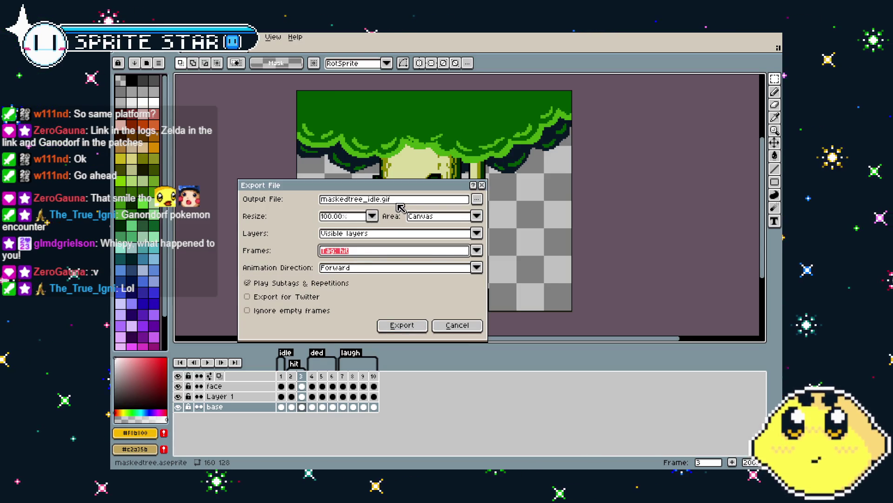
left_click(364, 252)
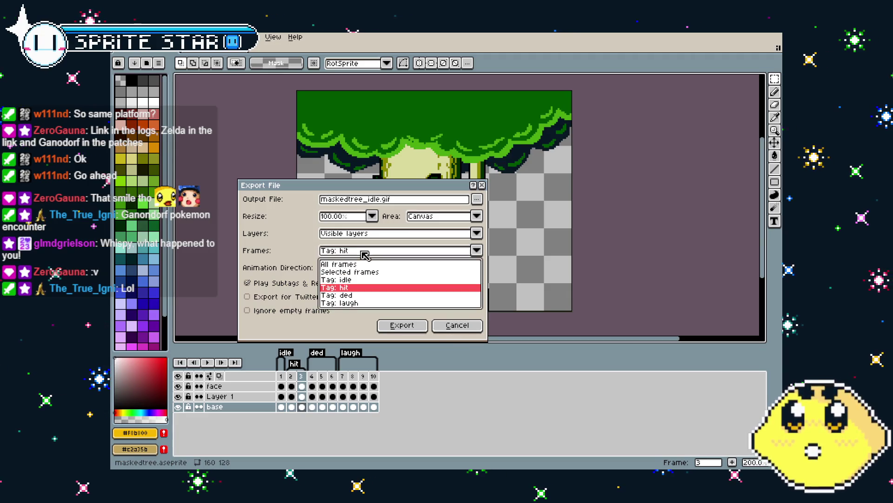
left_click(359, 279)
left_click(402, 325)
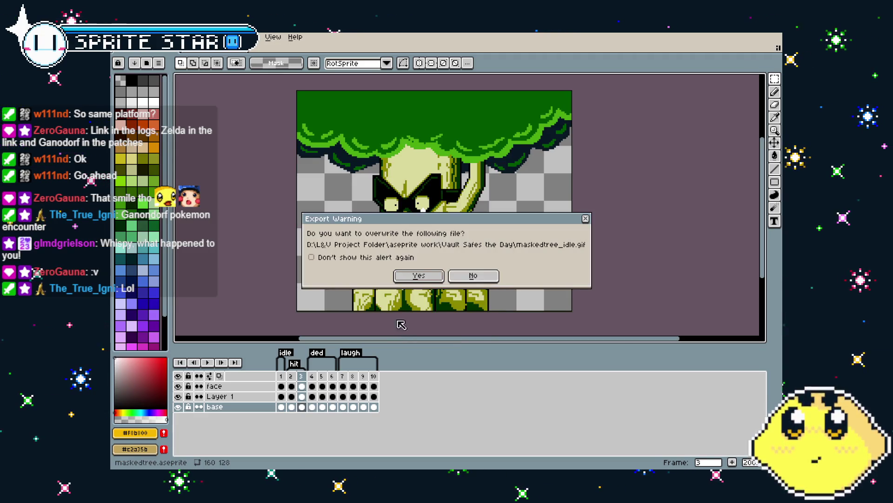
left_click(434, 275)
left_click(424, 305)
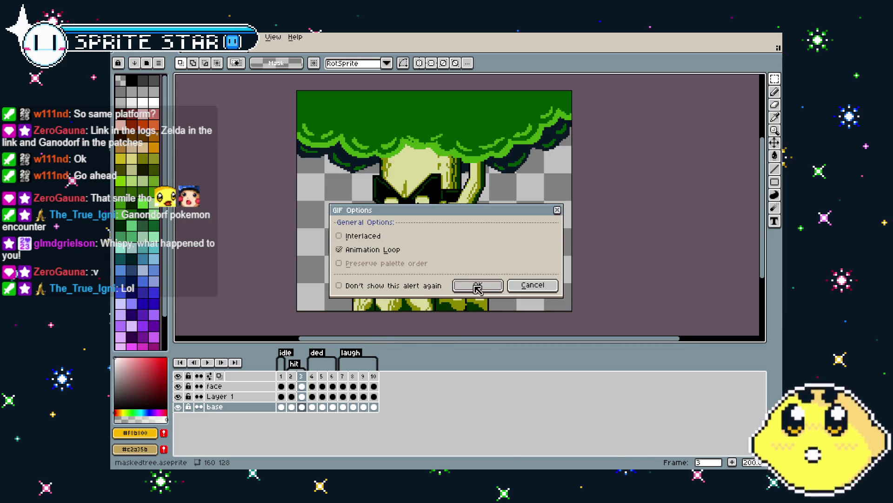
left_click(478, 286)
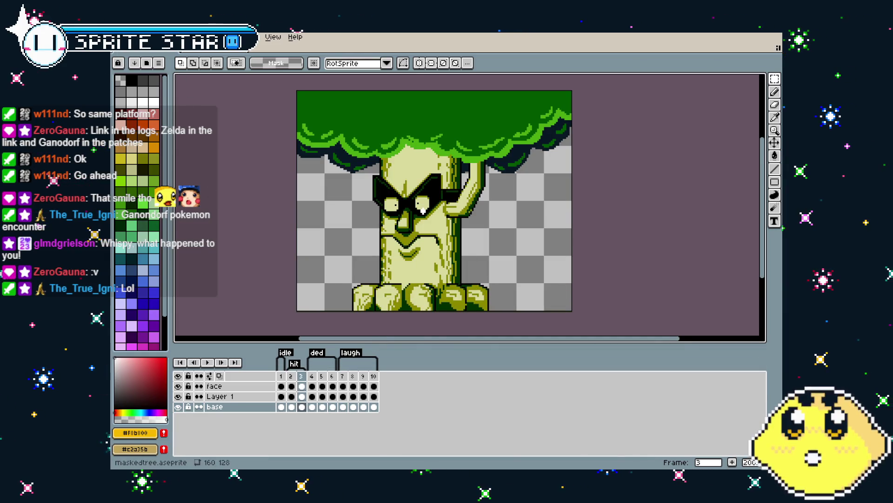
- Re-export the hit tag as maskedtree_hit.gif, then go to frame 4 where ded starts
left_click(120, 37)
mouse_move(154, 122)
left_click(228, 122)
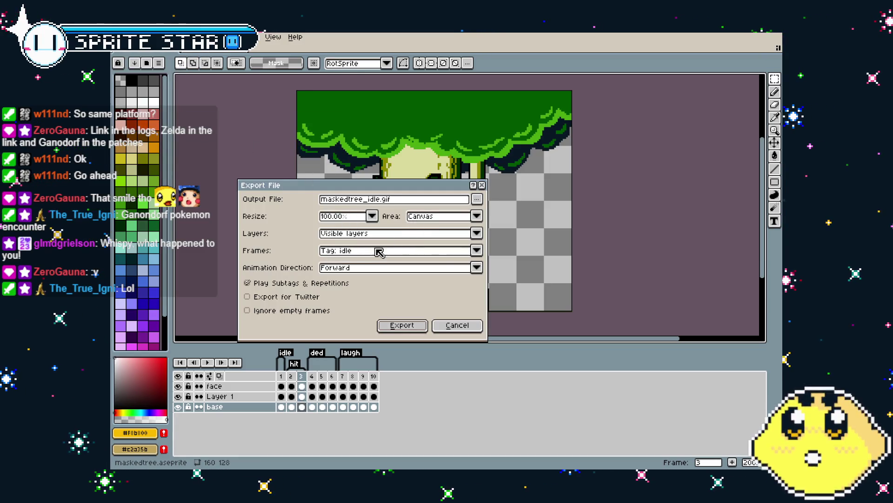
left_click(361, 251)
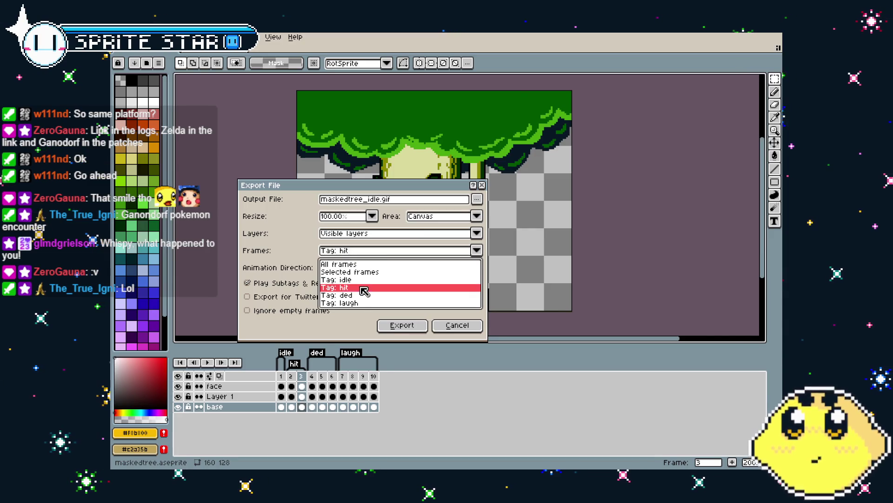
left_click(365, 288)
left_click_drag(393, 199, 376, 200)
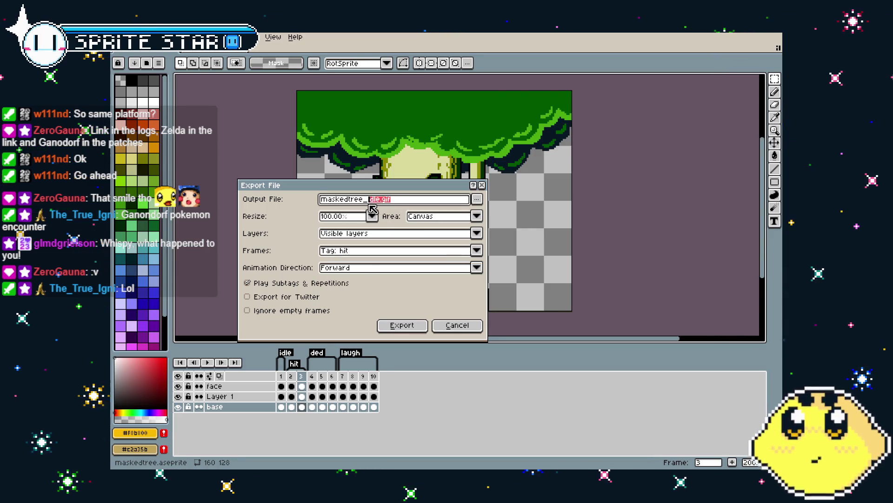
type("hit")
key("Return")
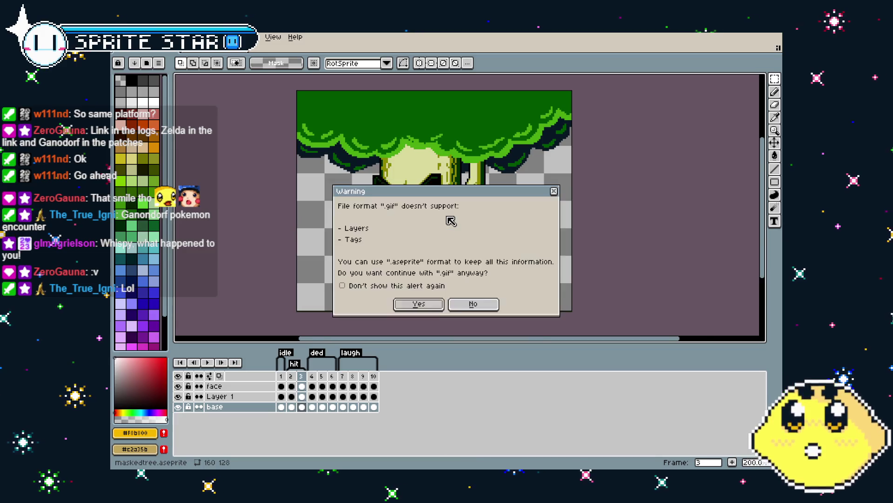
key("Return")
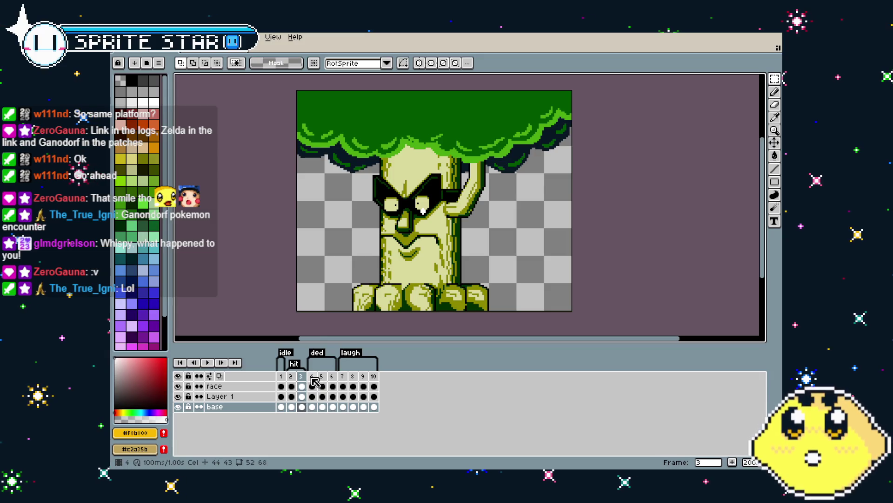
left_click(312, 377)
left_click(119, 37)
- Export the ded-tagged frames as maskedtree_ded.gif, confirming the GIF options
mouse_move(164, 122)
left_click(237, 122)
left_click(362, 251)
left_click(358, 295)
left_click(413, 201)
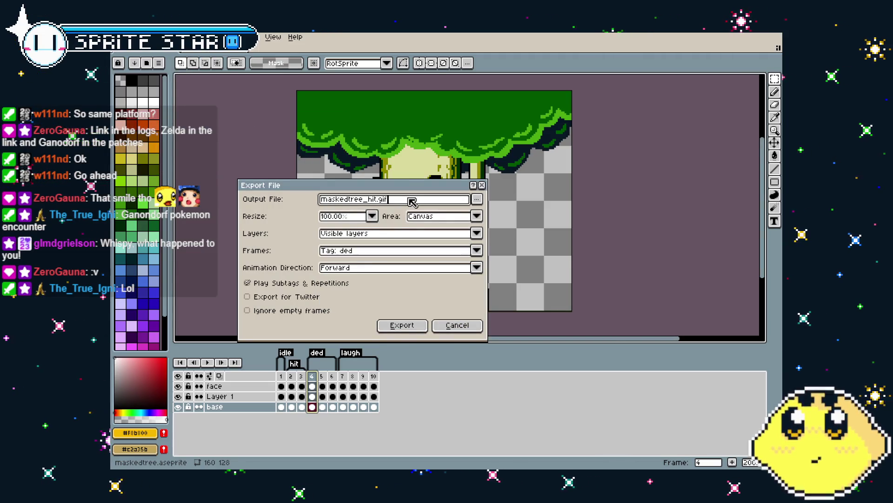
left_click_drag(374, 205, 371, 205)
type("ded")
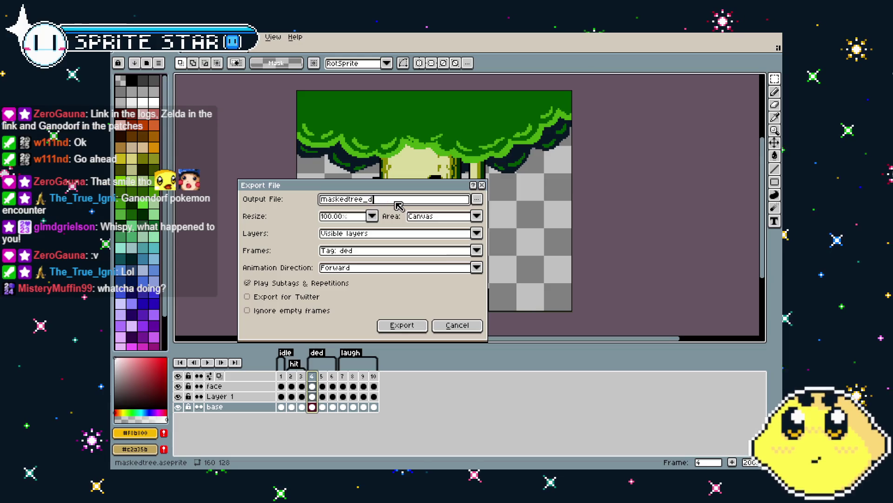
key("Return")
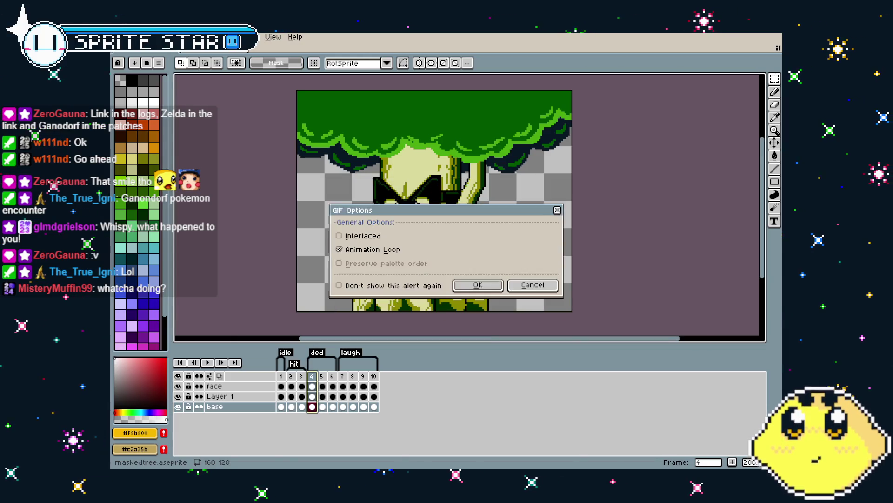
key("Return")
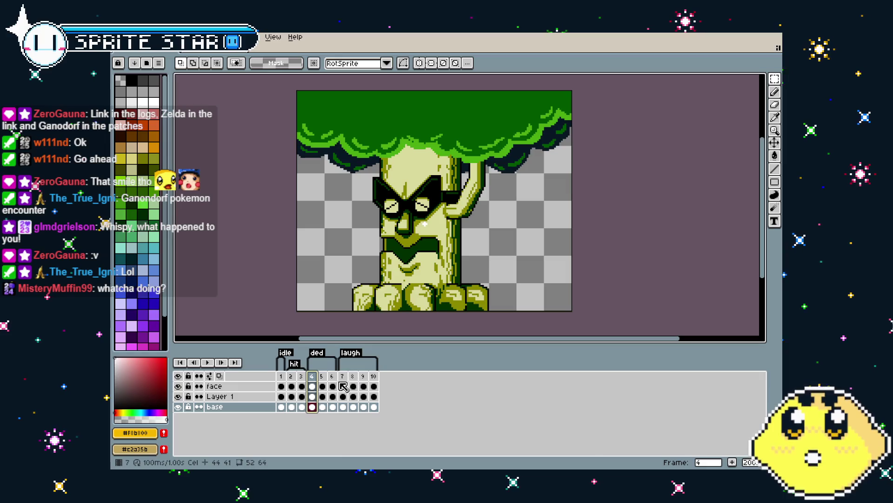
- From frame 7, export the laugh-tagged frames as maskedtree_laugh.gif
left_click(343, 376)
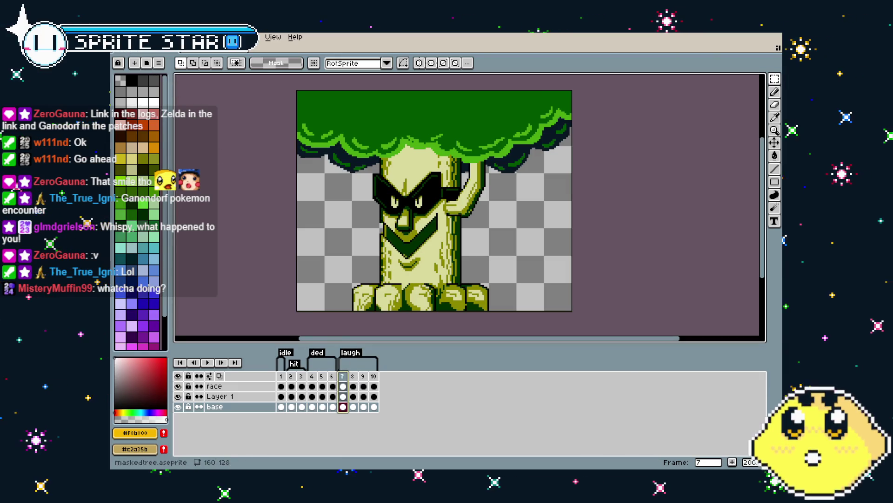
left_click(119, 37)
mouse_move(149, 124)
left_click(242, 122)
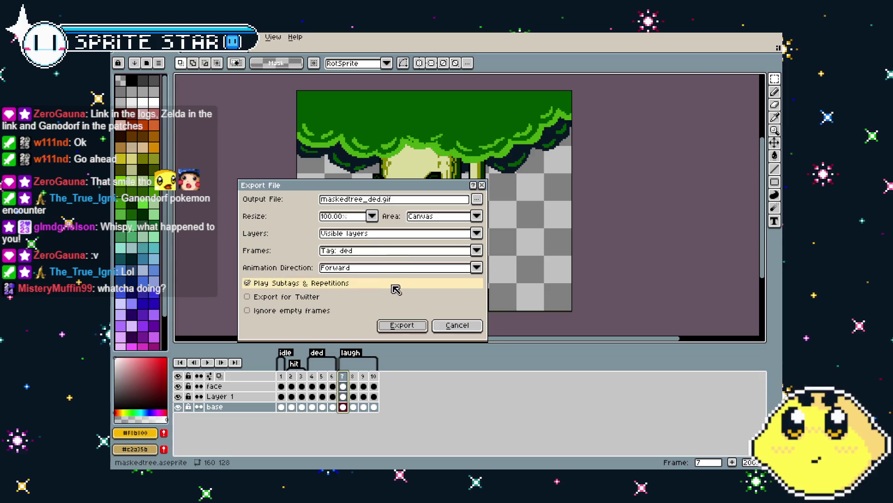
left_click(347, 251)
left_click(364, 303)
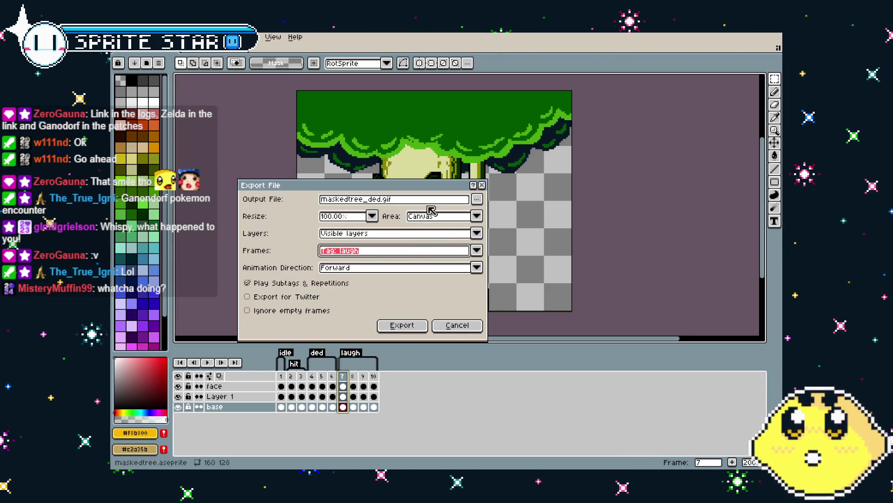
left_click_drag(429, 201, 370, 200)
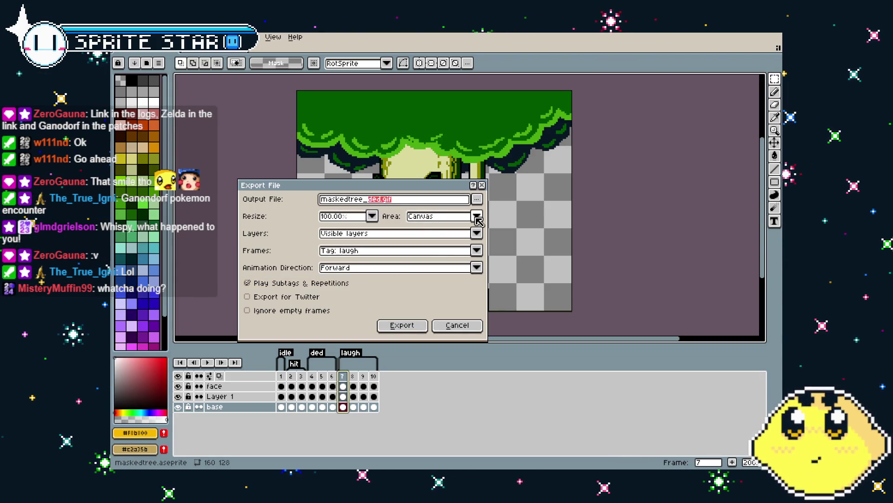
type("laugh")
key("Return")
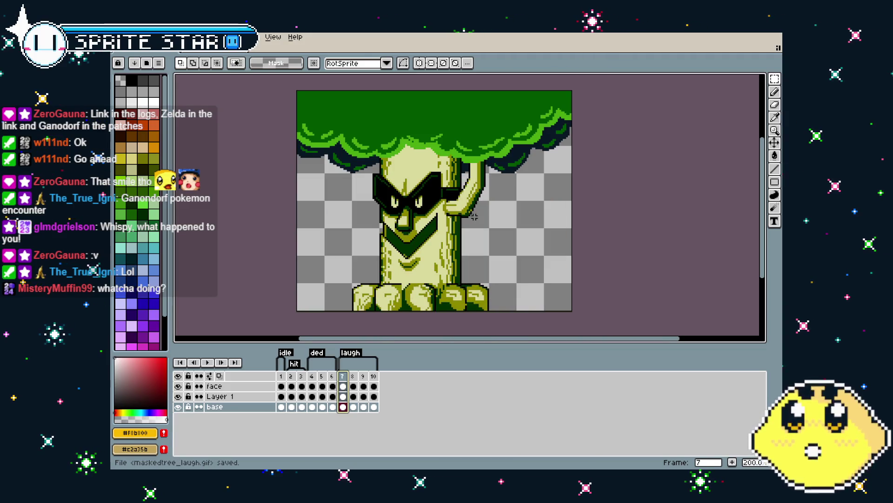
- Pan the canvas, then play and stop the tree animation preview
left_click_drag(373, 172, 342, 163)
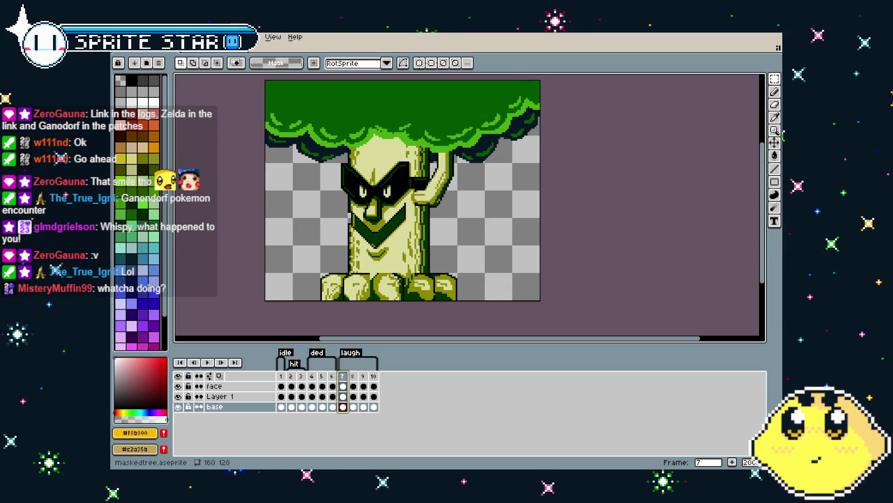
key("Return")
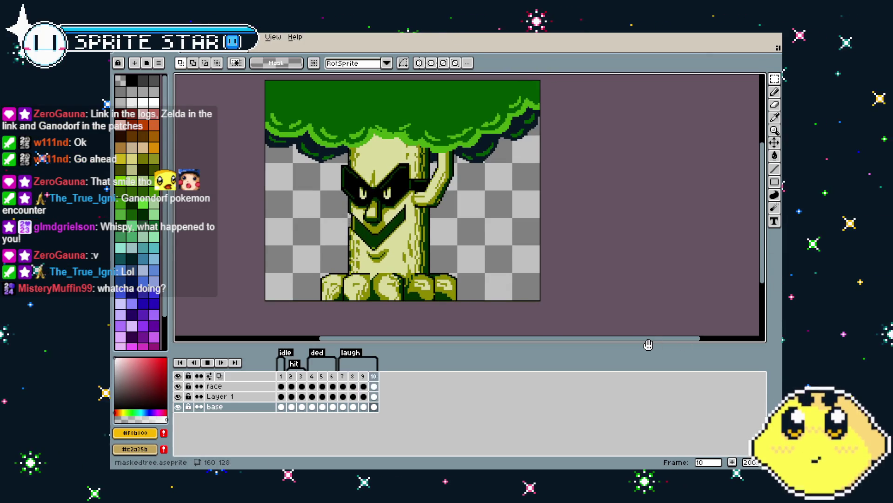
key("Return")
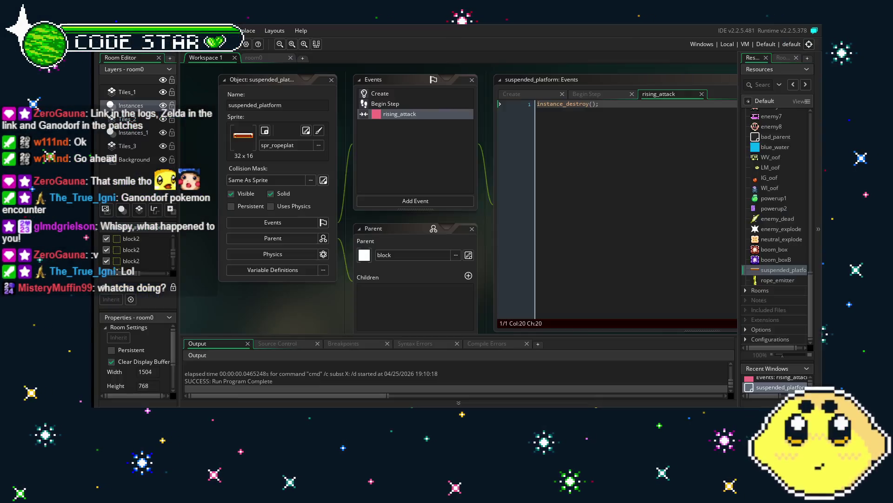
- Focus the suspended_platform object, collapse Sounds, expand Sprites and open the splash sprite
double_click(751, 272)
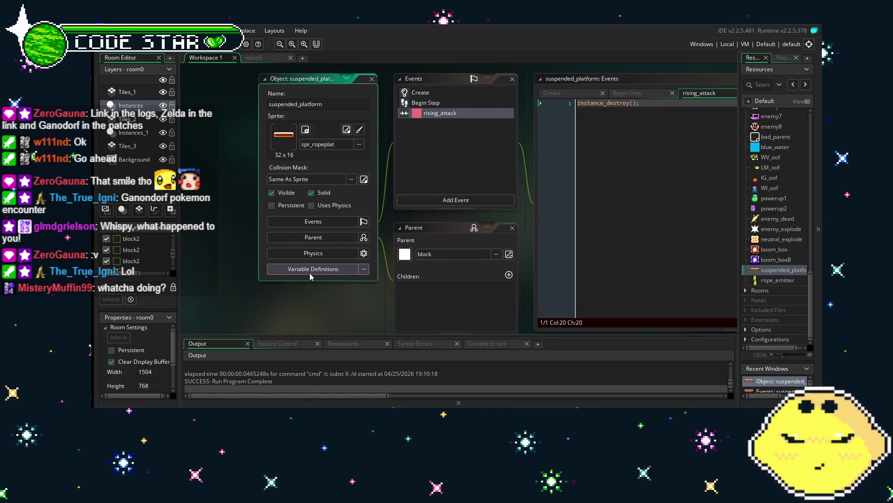
scroll("up", 3)
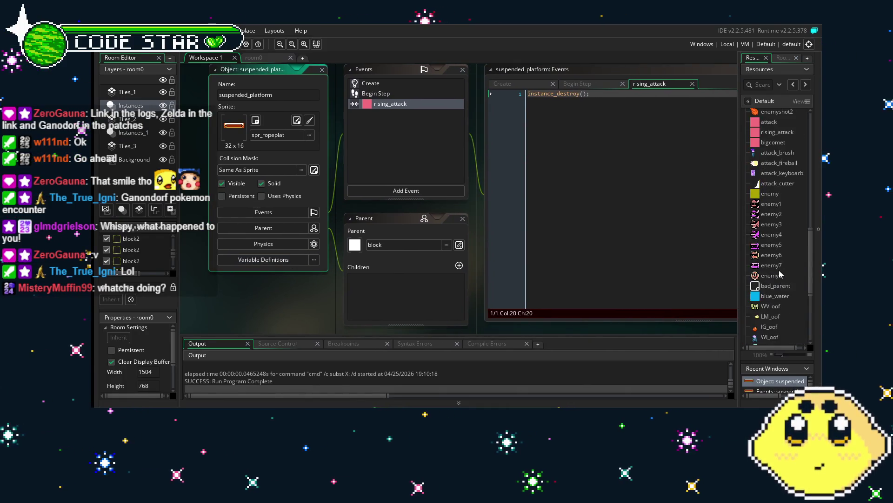
scroll("up", 3)
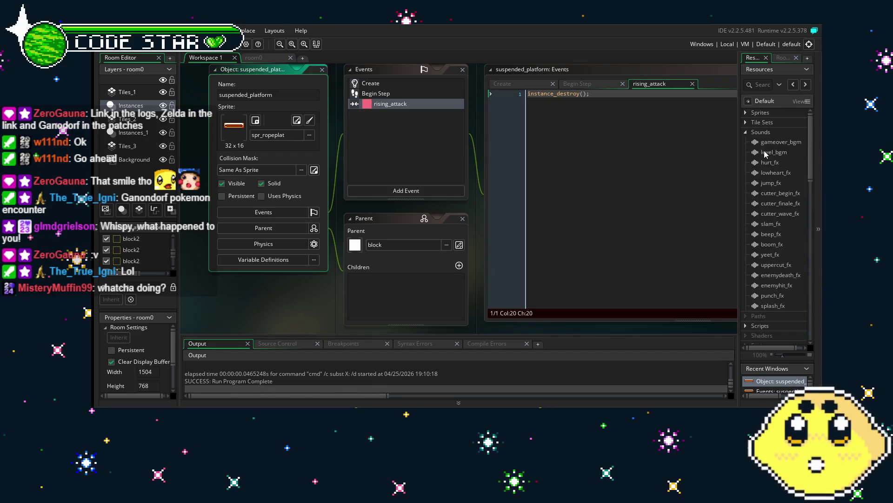
left_click(746, 121)
left_click(746, 114)
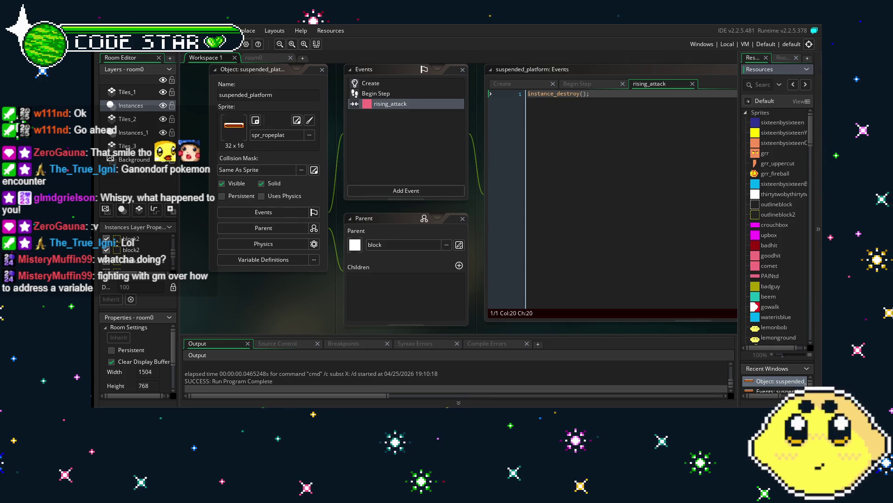
double_click(771, 255)
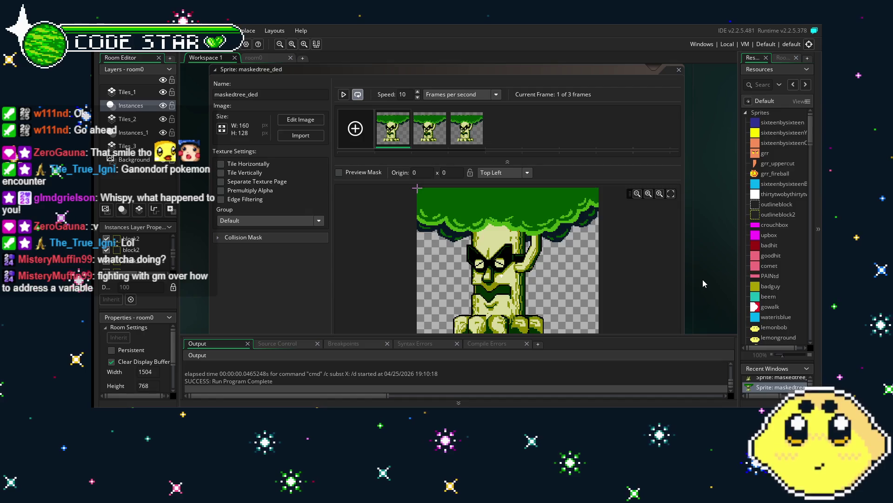
- Close the maskedtree_ded, maskedtree_laugh and maskedtree_idle sprite windows and collapse maskedtree_hit
scroll("down", 3)
scroll("down", 3)
scroll("up", 3)
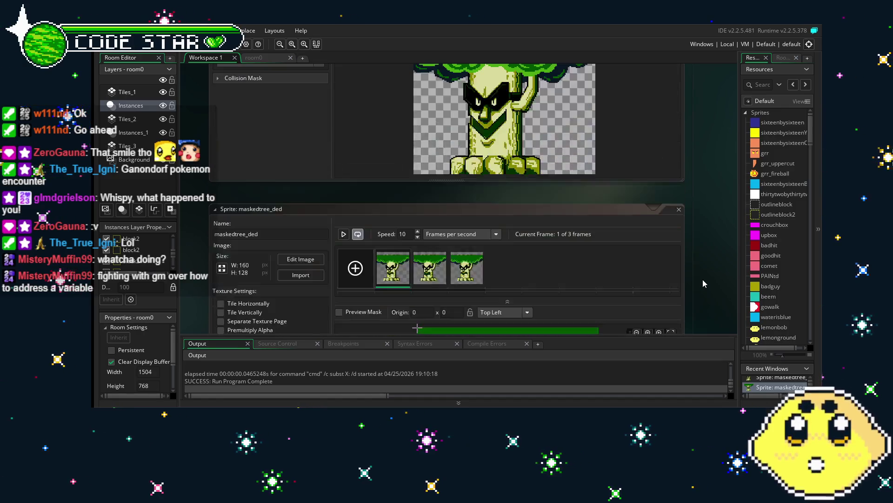
left_click(679, 210)
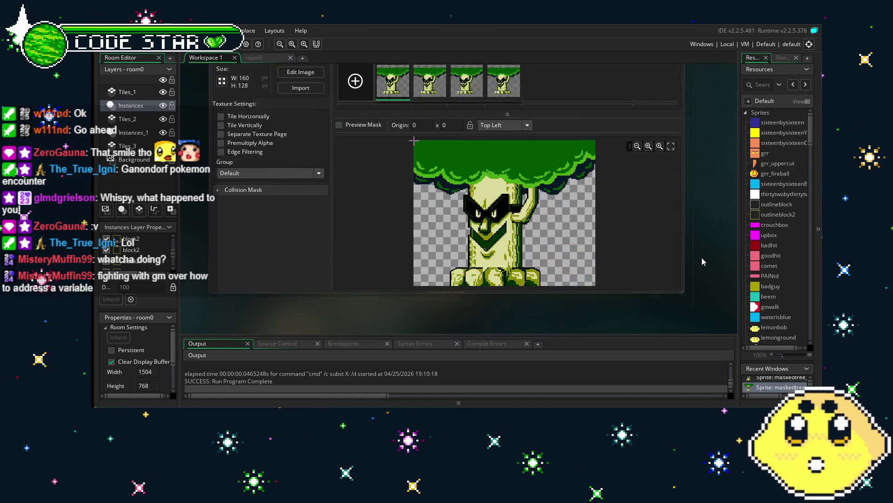
left_click(679, 190)
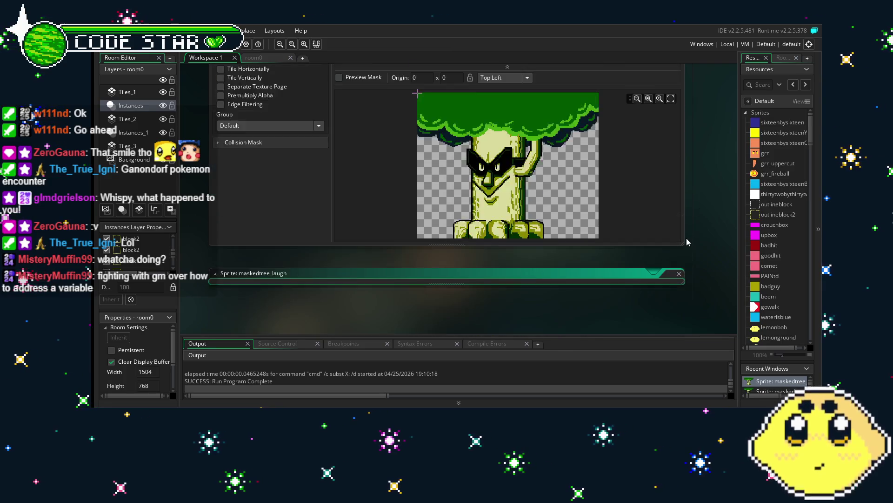
left_click(678, 170)
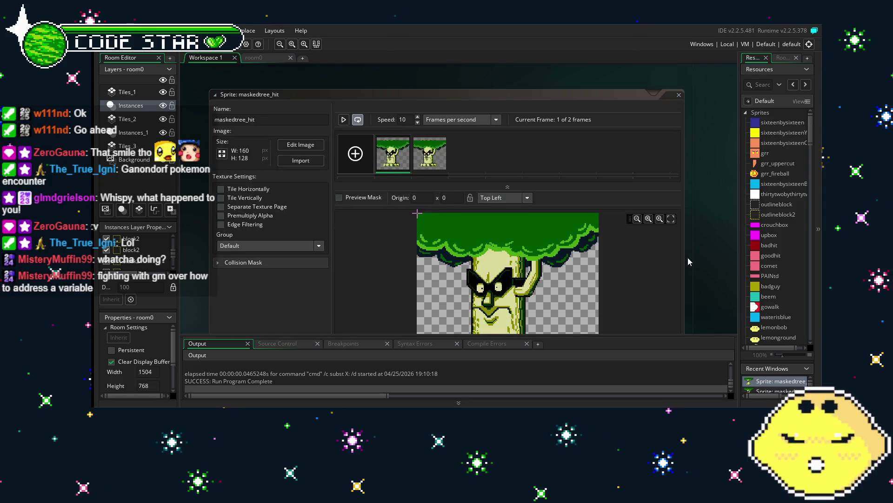
left_click(679, 95)
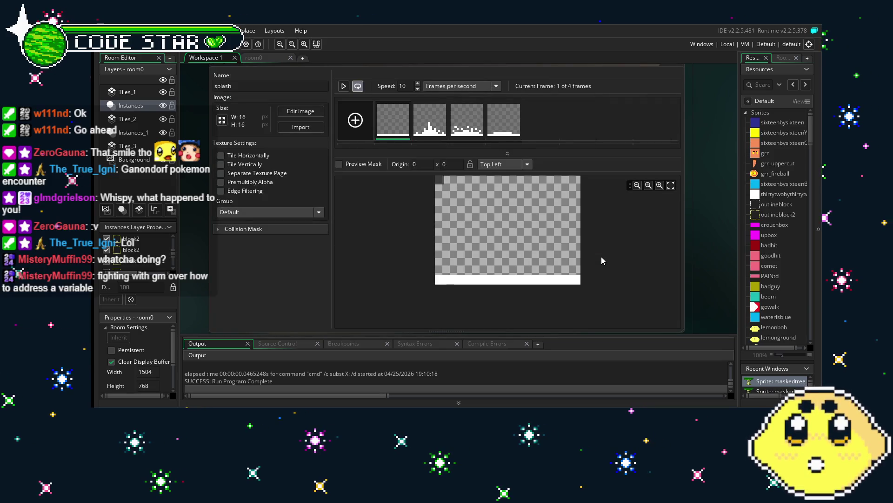
- Reposition the splash sprite editor in the workspace and save the project
left_click_drag(710, 264, 701, 220)
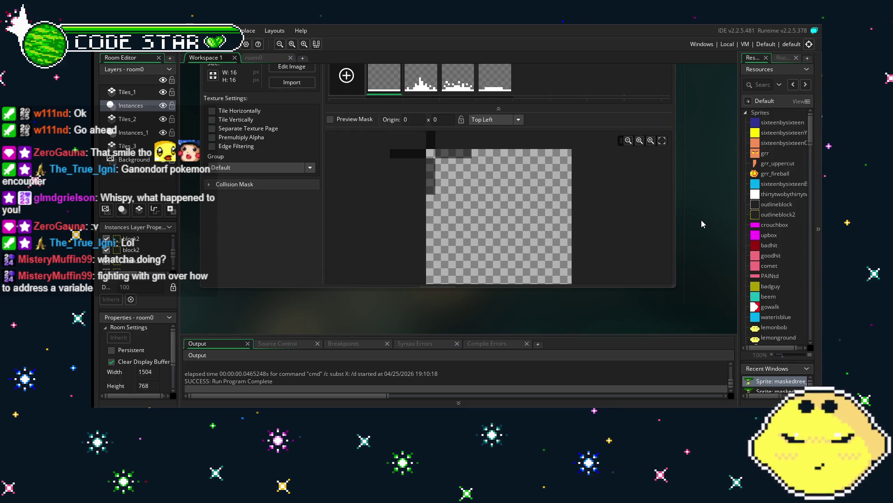
key("ctrl+s")
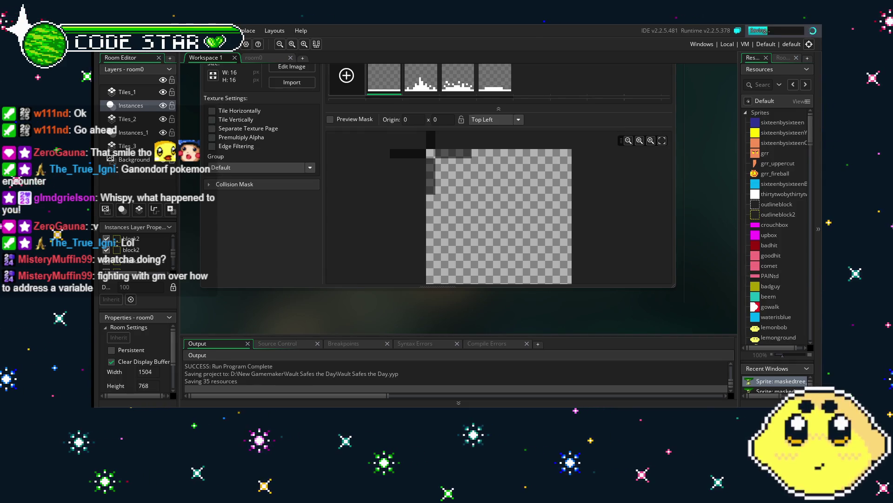
left_click_drag(402, 305, 376, 304)
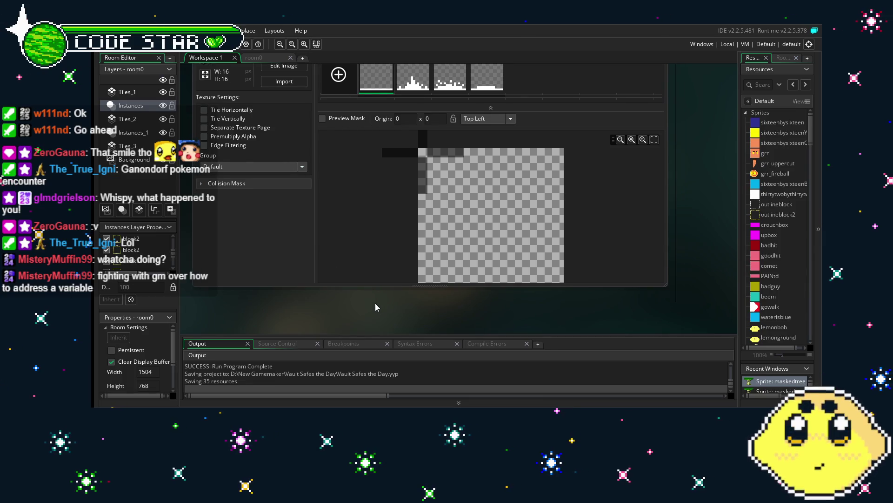
scroll("up", 3)
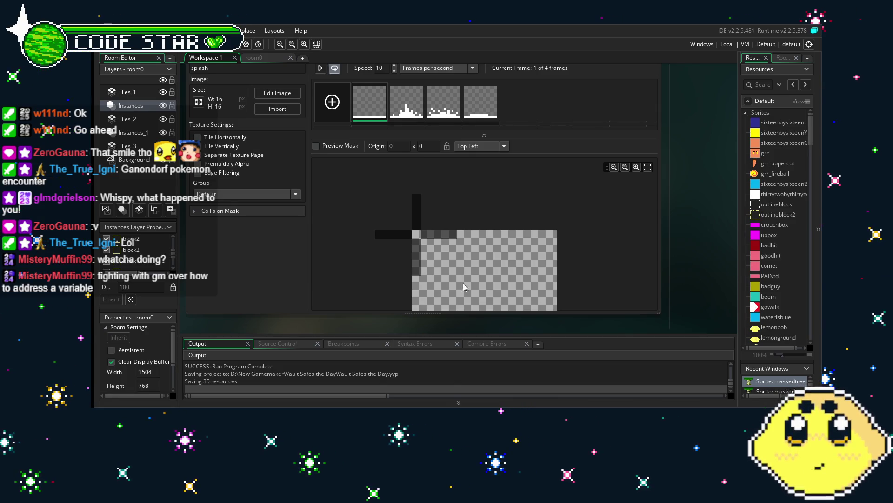
scroll("down", 3)
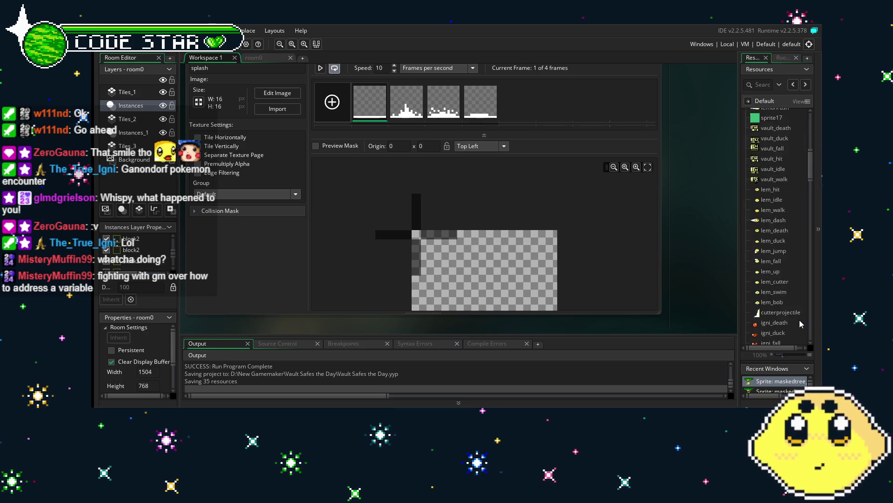
scroll("down", 3)
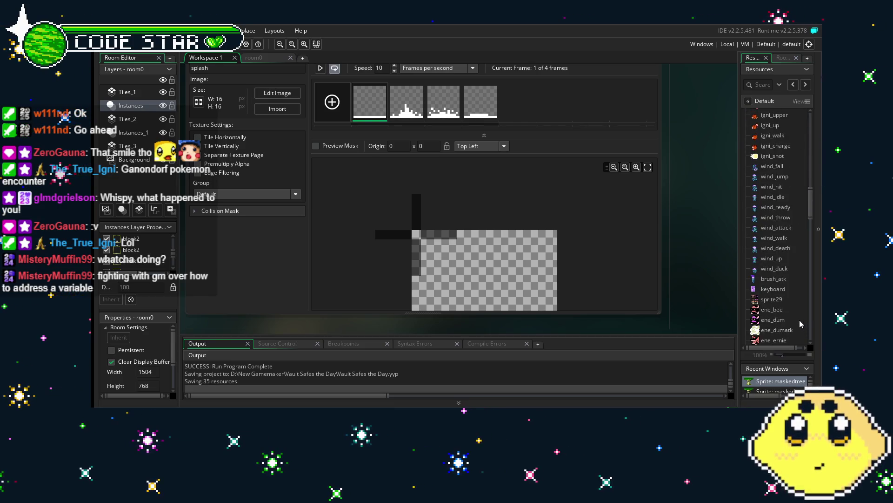
scroll("down", 3)
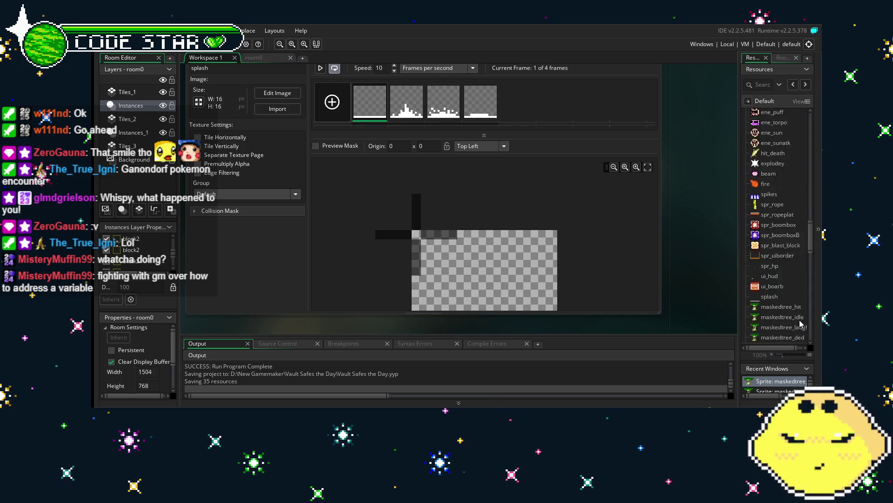
scroll("down", 3)
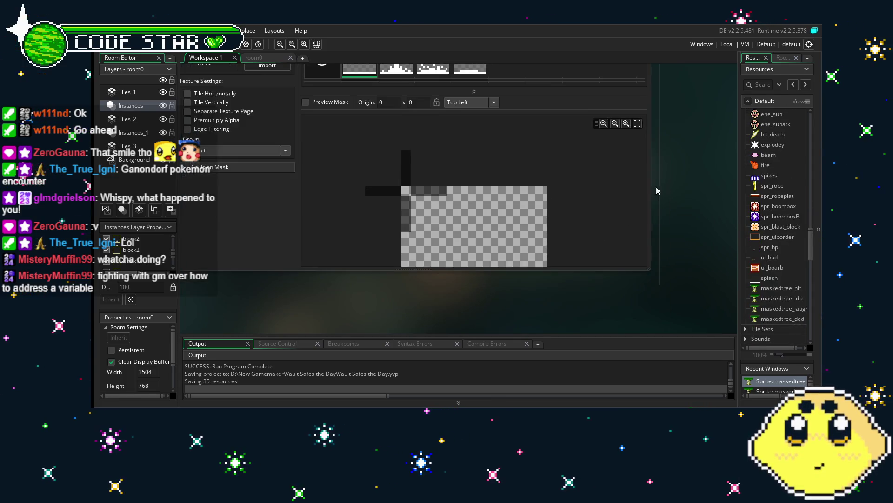
scroll("up", 3)
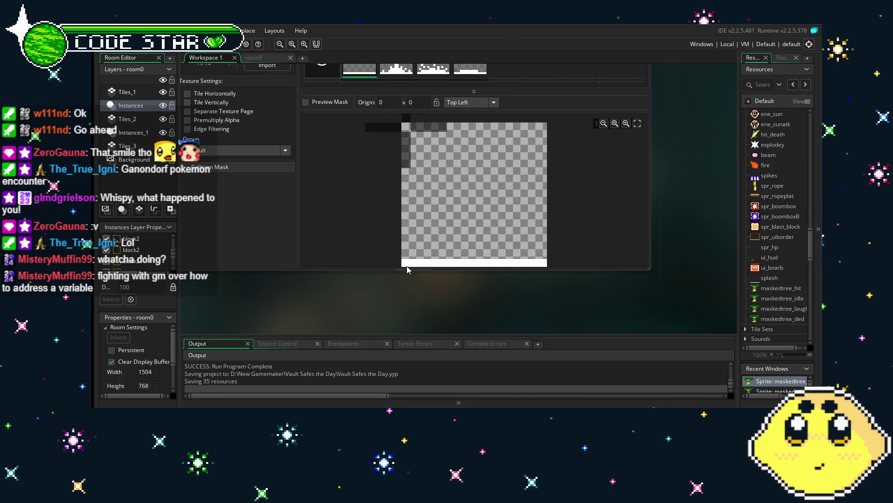
- Set the splash sprite's origin to Bottom Centre (8, 15)
left_click(481, 102)
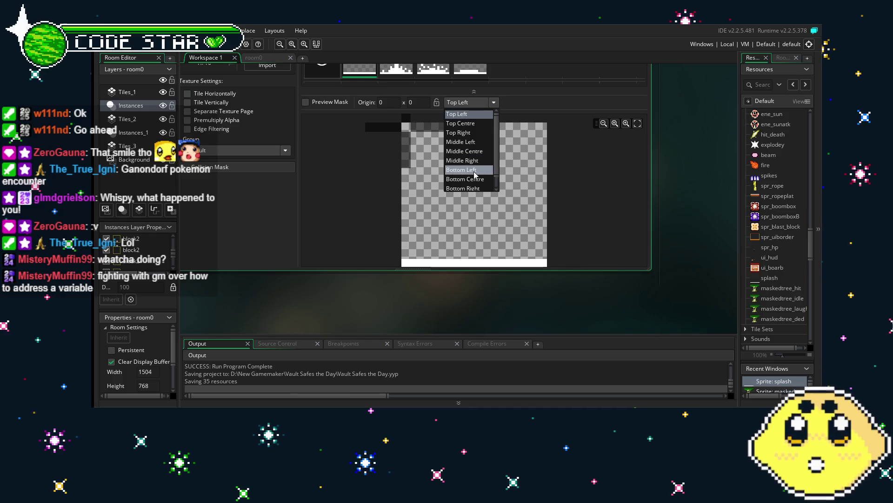
left_click(480, 172)
scroll("down", 3)
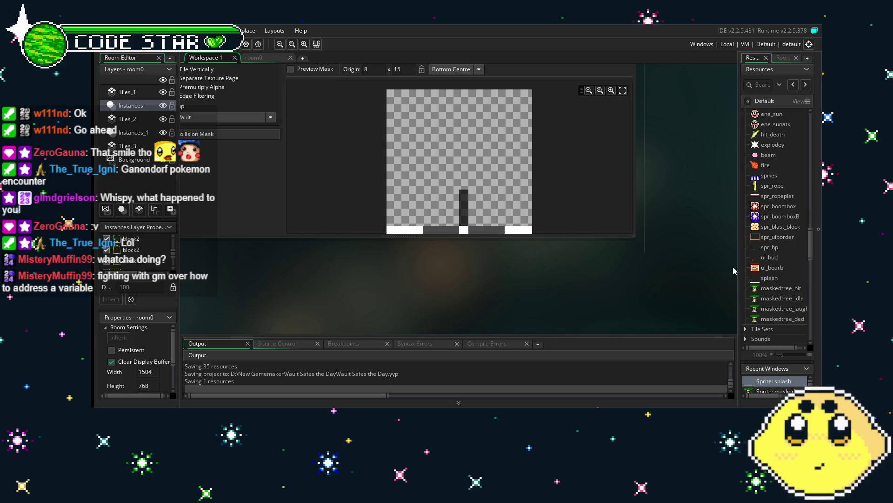
scroll("down", 3)
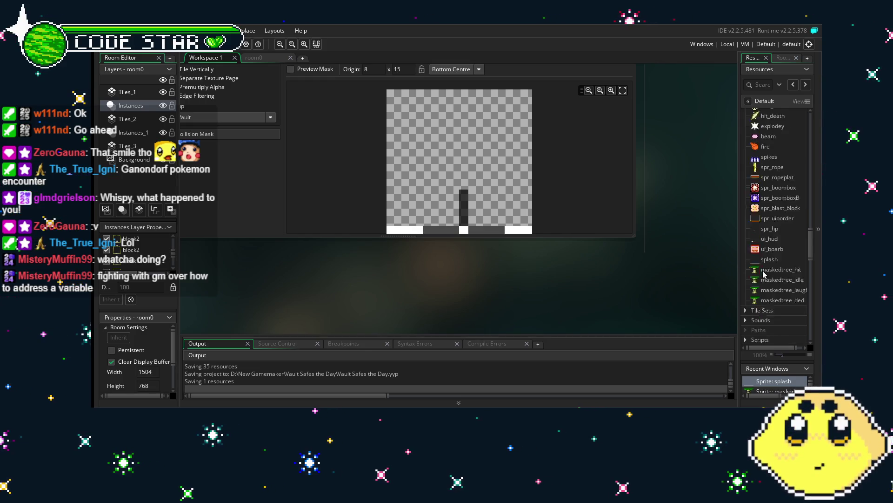
scroll("down", 3)
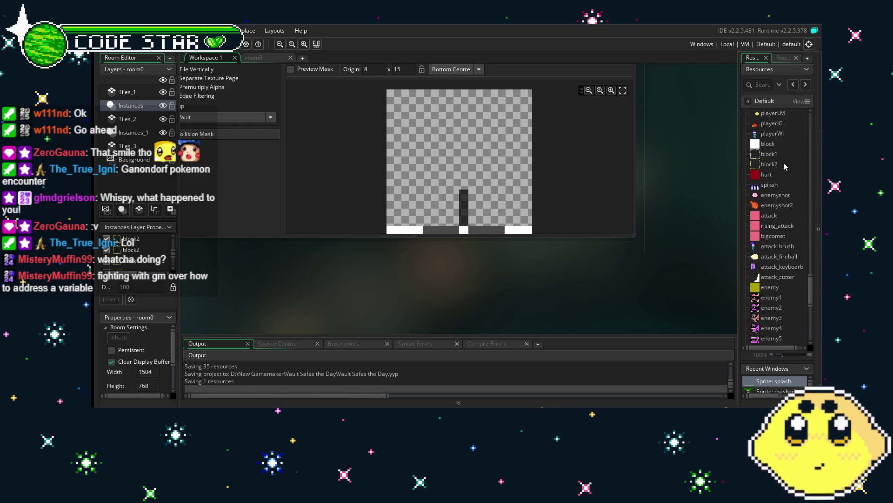
- Open block2 and add an instance_create_depth line after the splash sound call
left_click(784, 164)
double_click(783, 163)
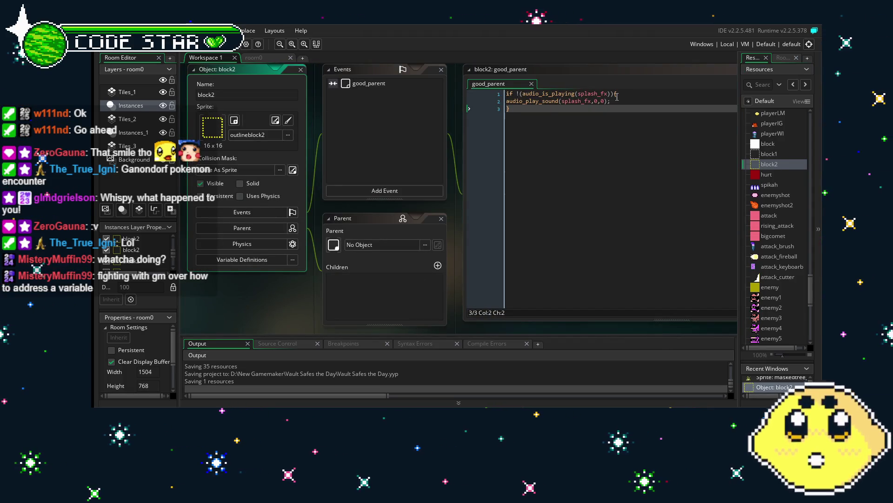
left_click(636, 101)
key("Return")
type("sp")
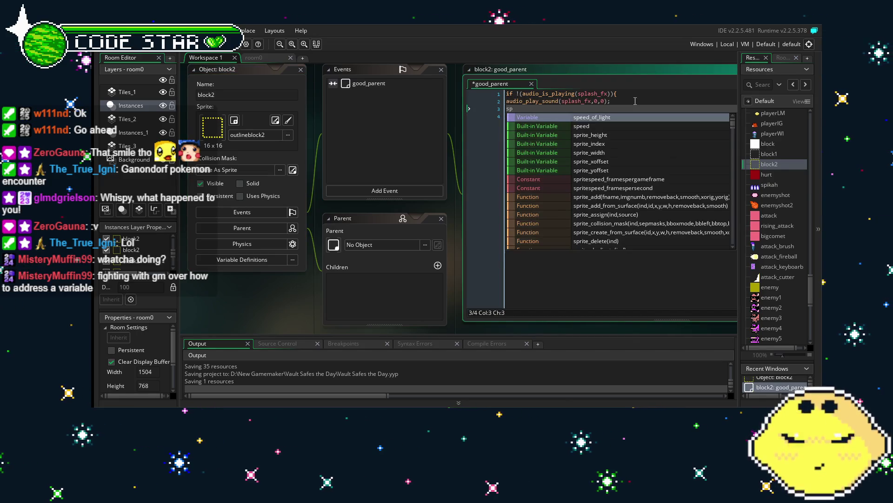
key("BackSpace")
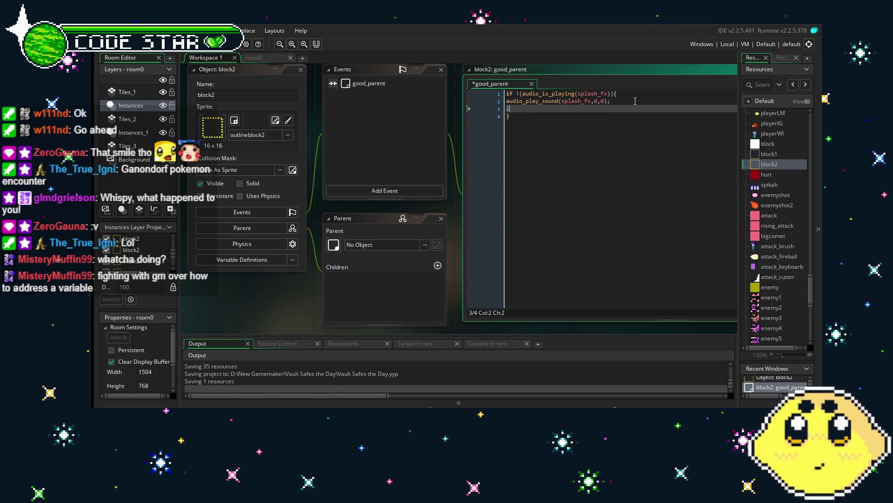
type("instance_crea")
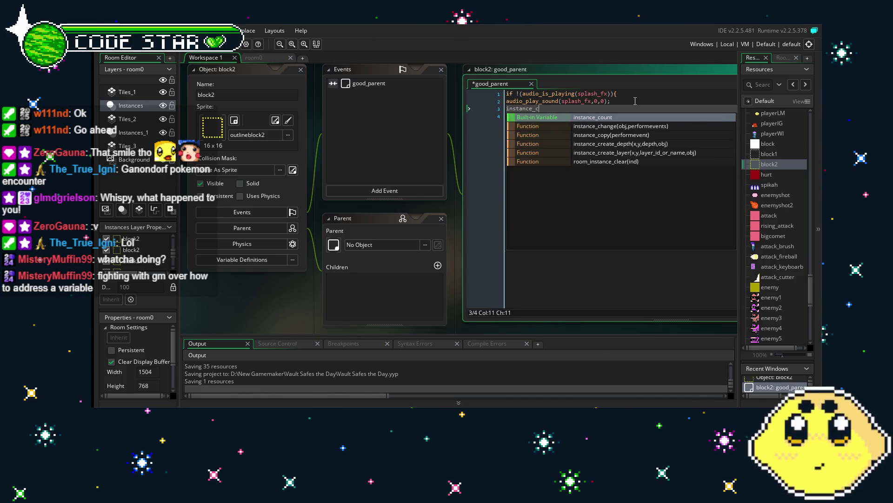
key("Return")
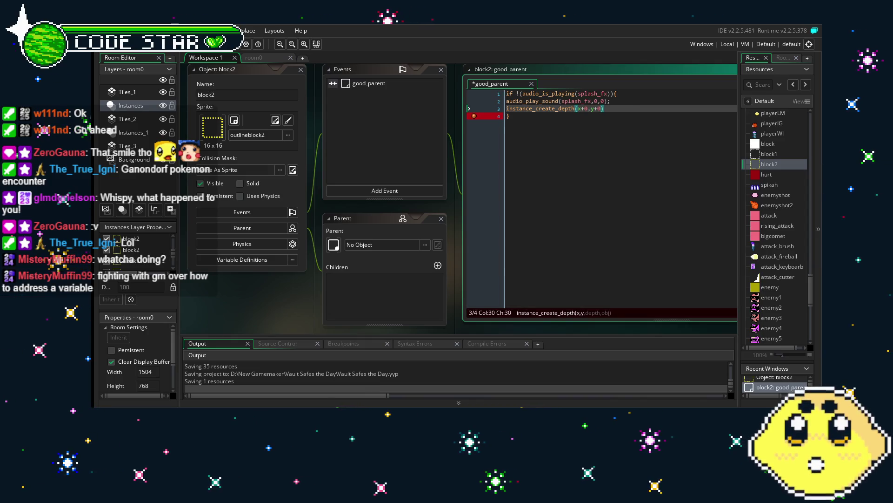
- Reopen the splash sprite in its editor
scroll("down", 3)
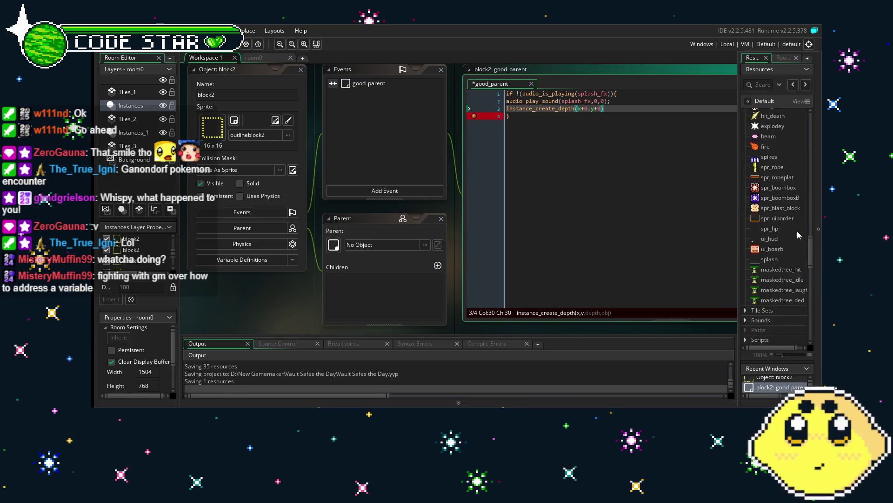
scroll("up", 3)
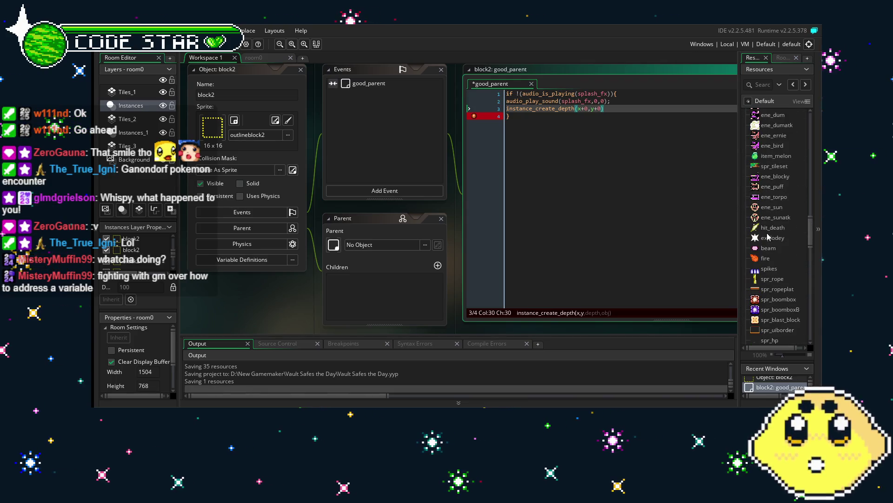
scroll("up", 3)
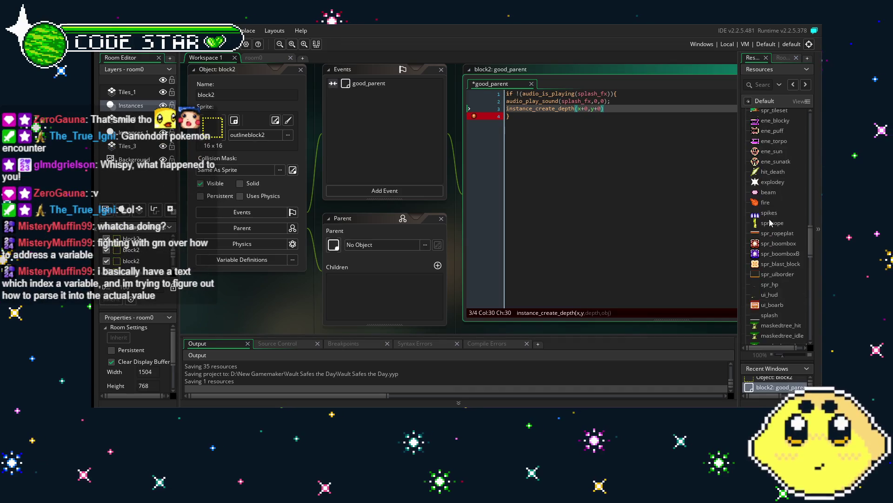
scroll("down", 3)
scroll("down", 3)
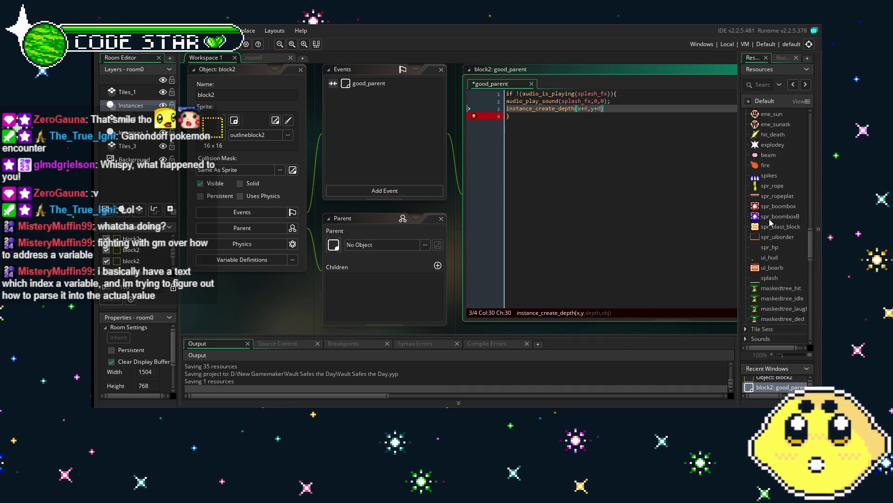
double_click(772, 279)
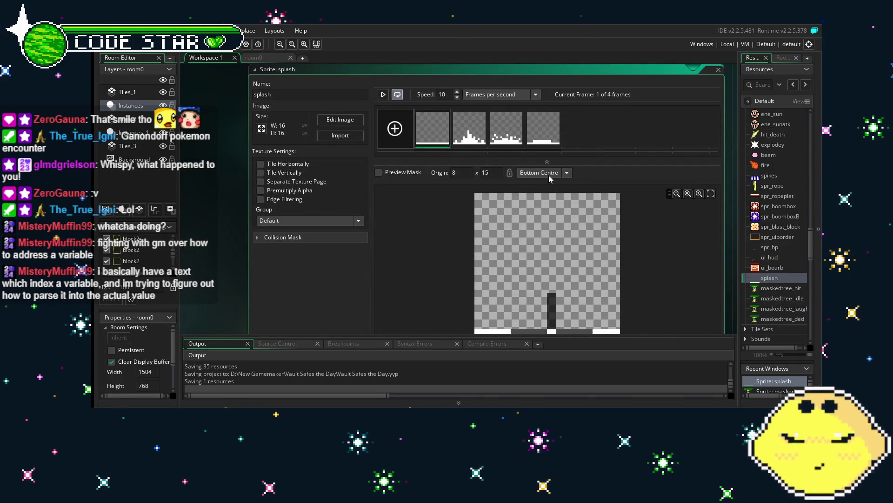
- Switch the splash origin to Bottom Right, then settle on Bottom Left (0, 15)
left_click(565, 173)
left_click(539, 258)
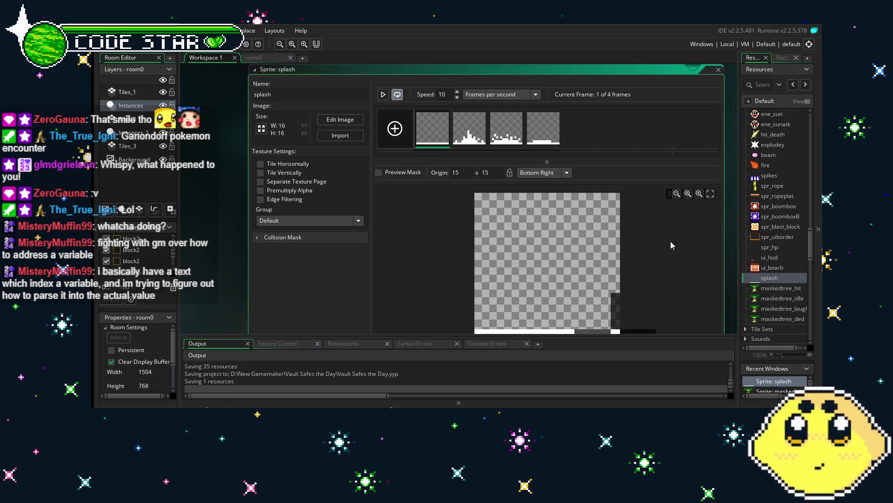
scroll("down", 3)
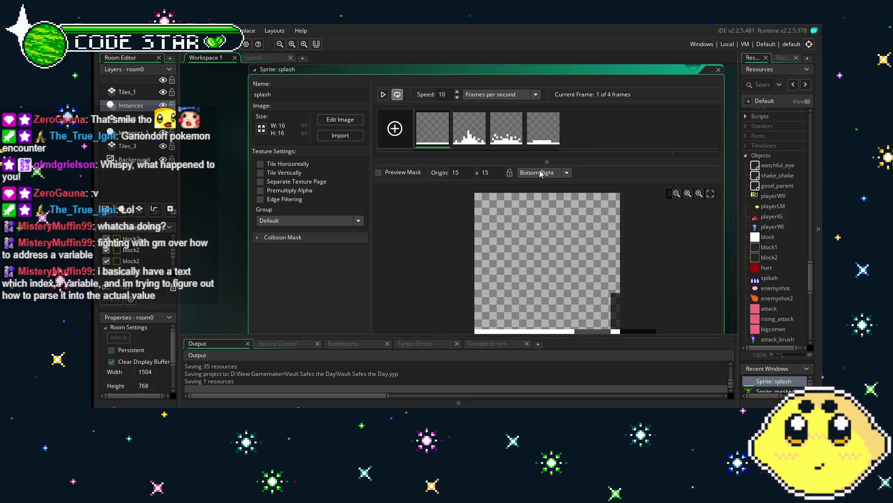
left_click(541, 174)
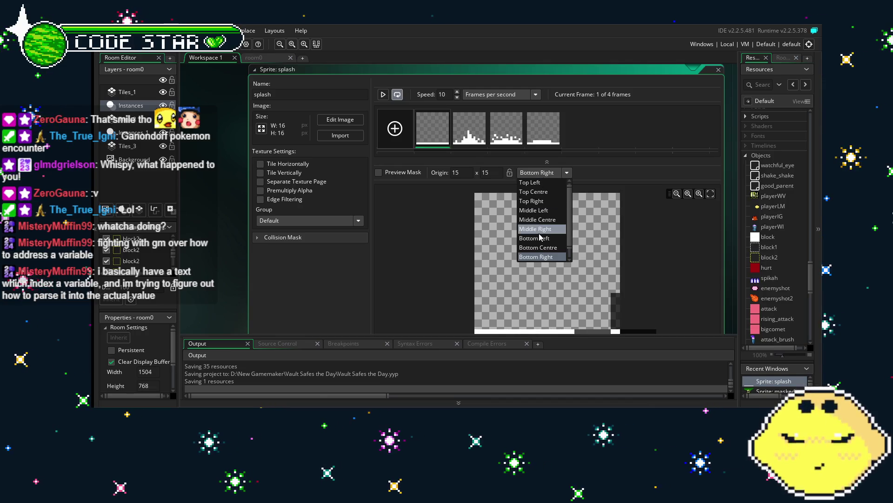
left_click(542, 238)
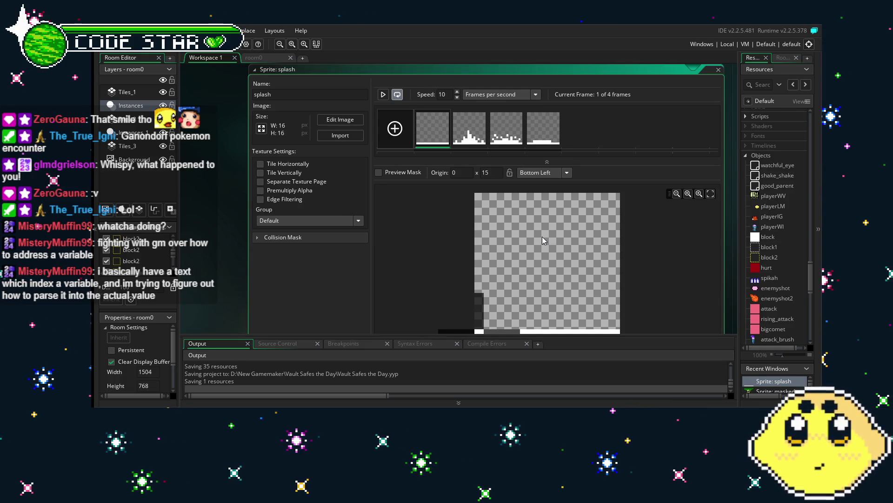
scroll("down", 3)
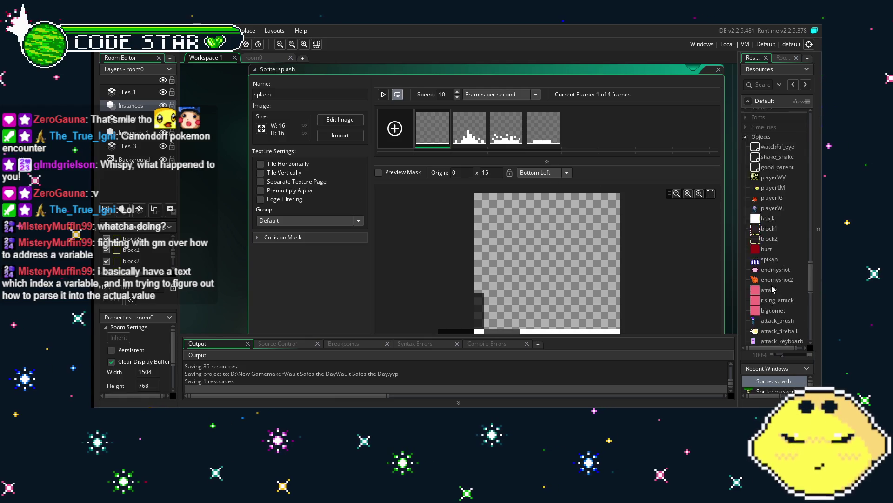
scroll("down", 3)
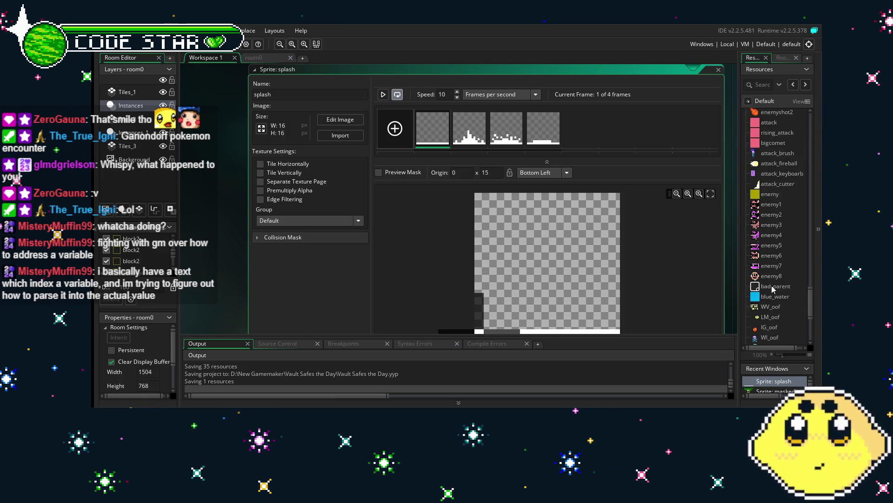
scroll("down", 3)
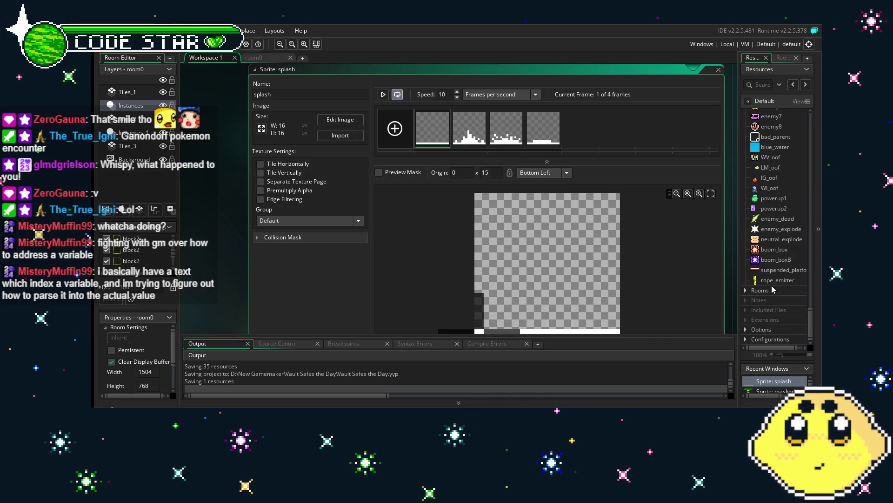
scroll("up", 3)
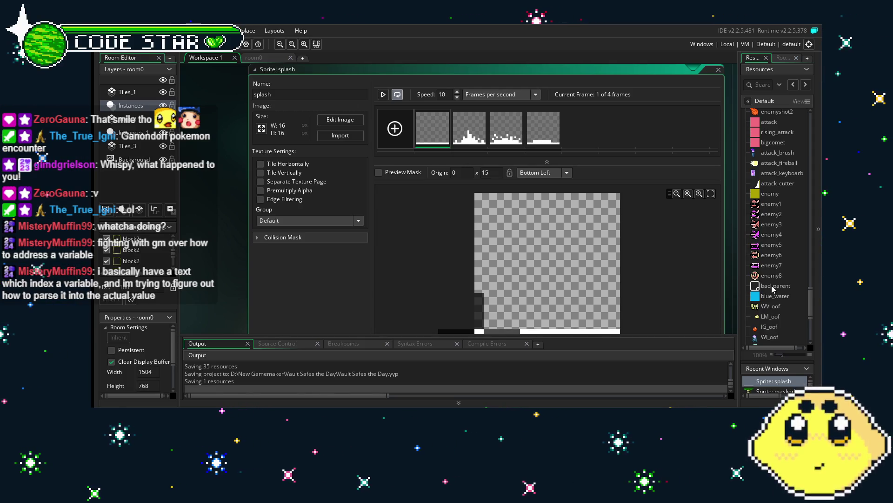
scroll("down", 3)
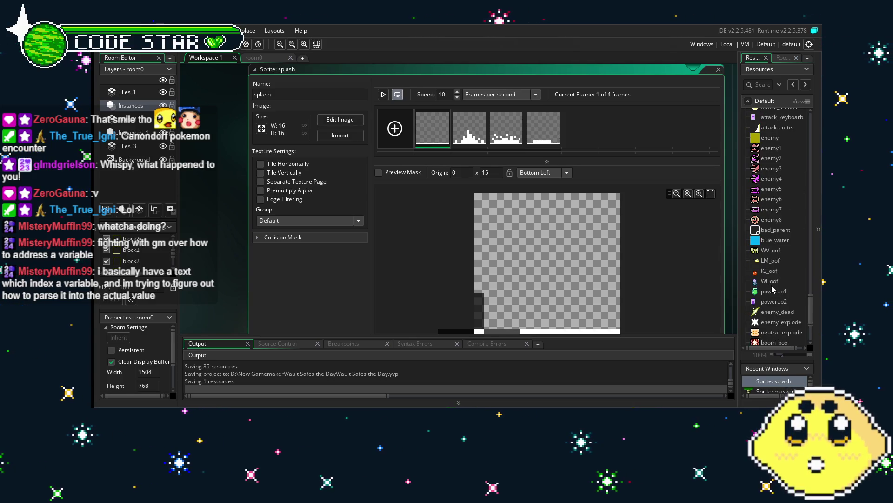
scroll("down", 3)
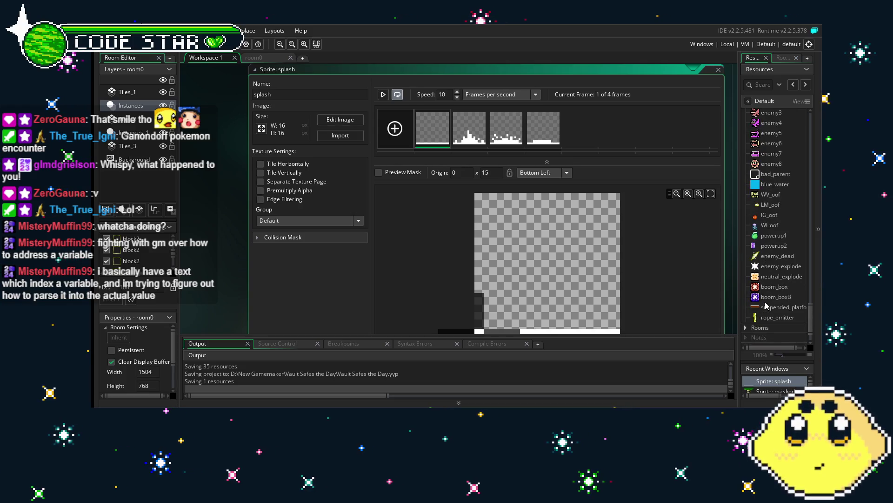
scroll("down", 3)
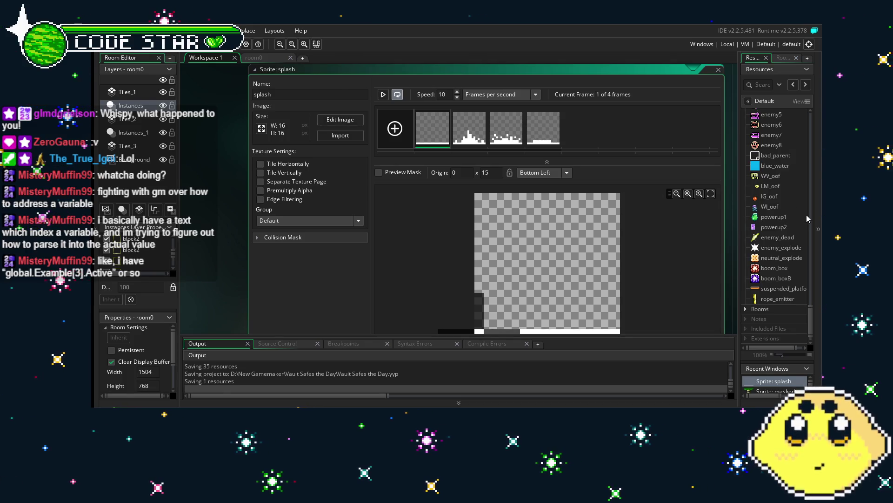
scroll("down", 3)
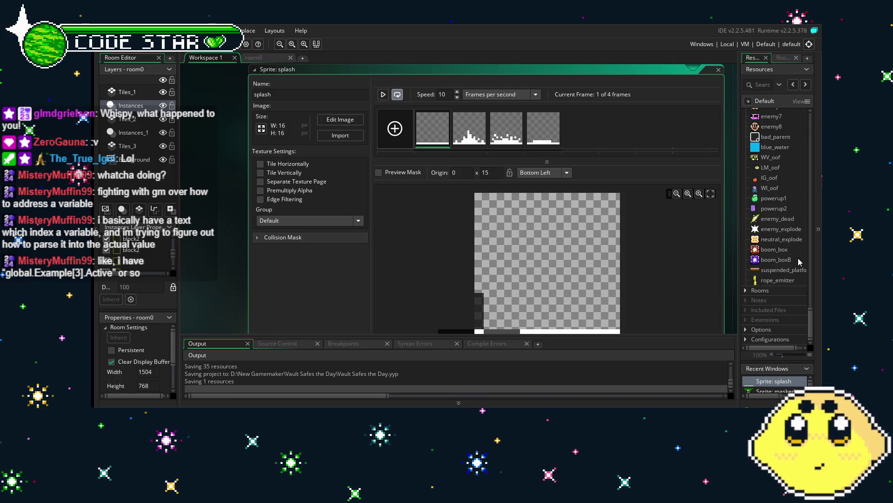
scroll("up", 3)
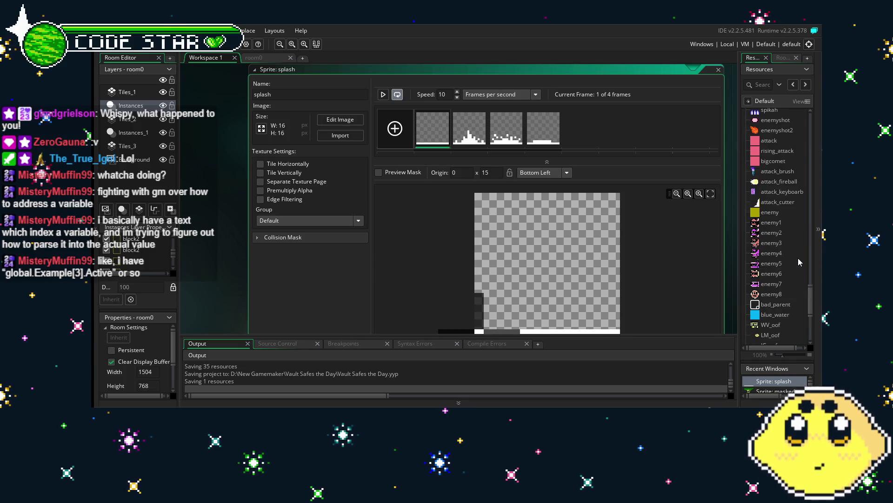
scroll("down", 3)
scroll("down", 3)
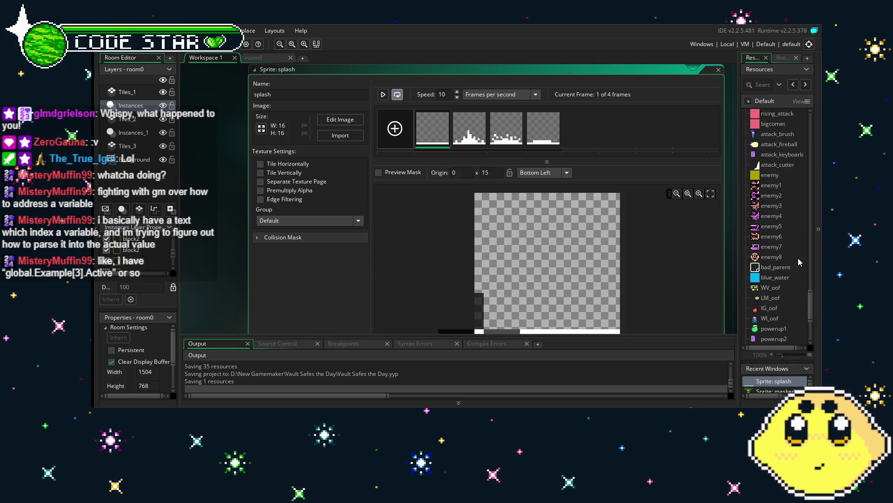
scroll("down", 3)
scroll("down", 3)
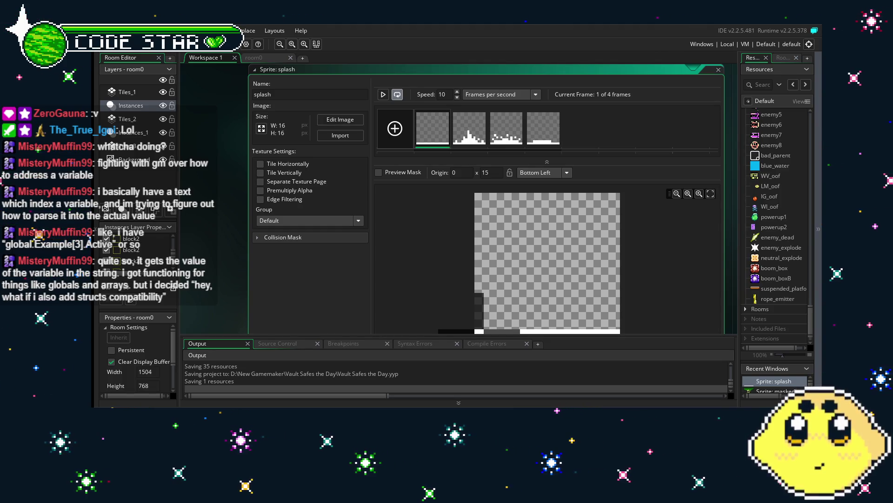
left_click_drag(395, 287, 386, 269)
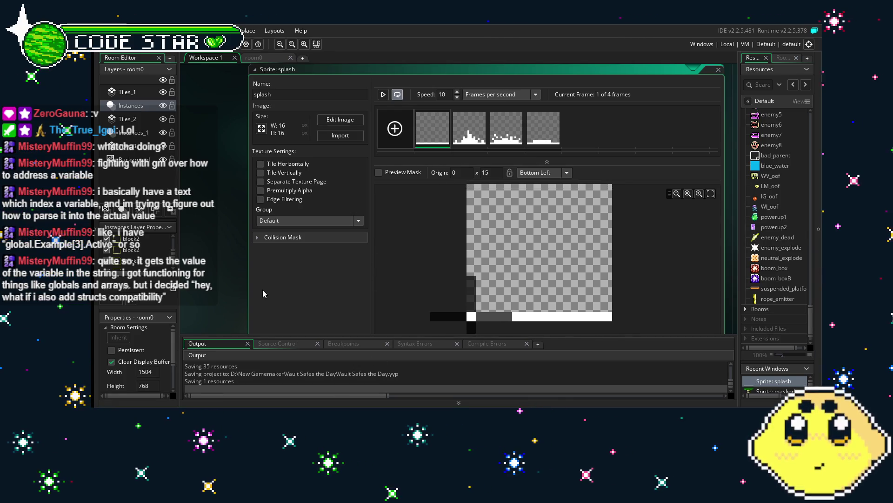
scroll("down", 3)
left_click_drag(512, 238, 524, 238)
left_click_drag(490, 204, 490, 197)
scroll("right", 3)
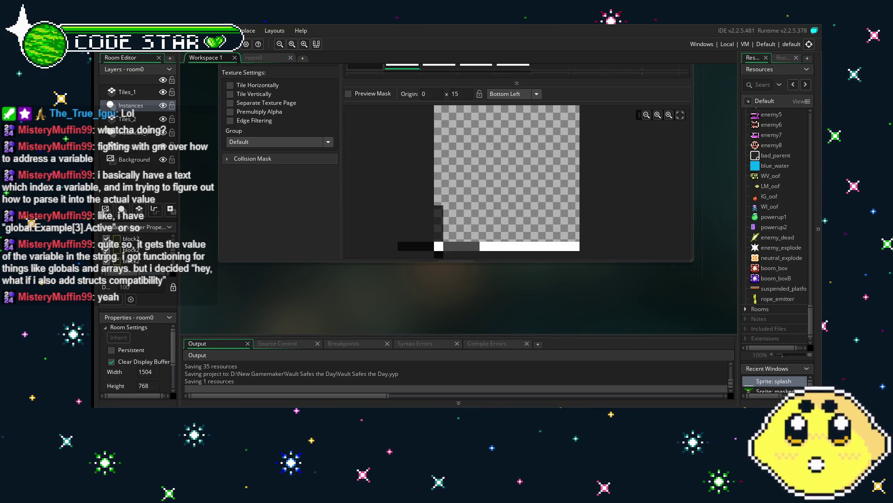
left_click_drag(498, 292, 485, 296)
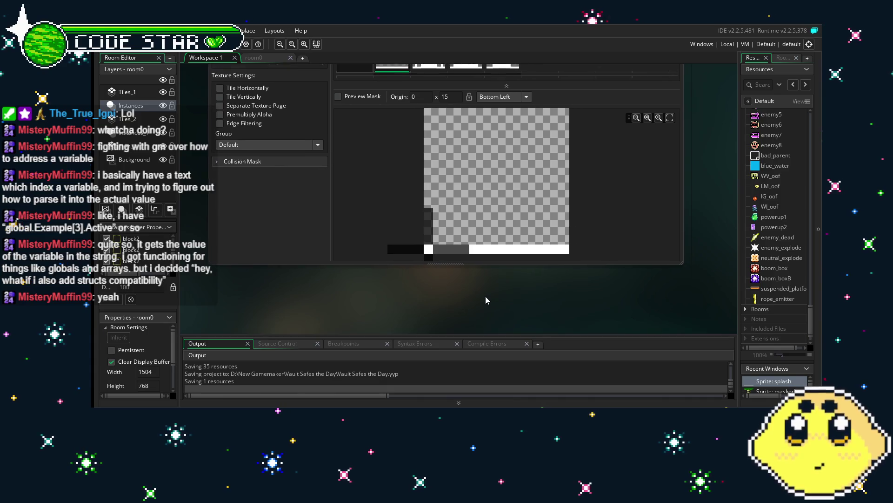
scroll("up", 3)
scroll("up", 3)
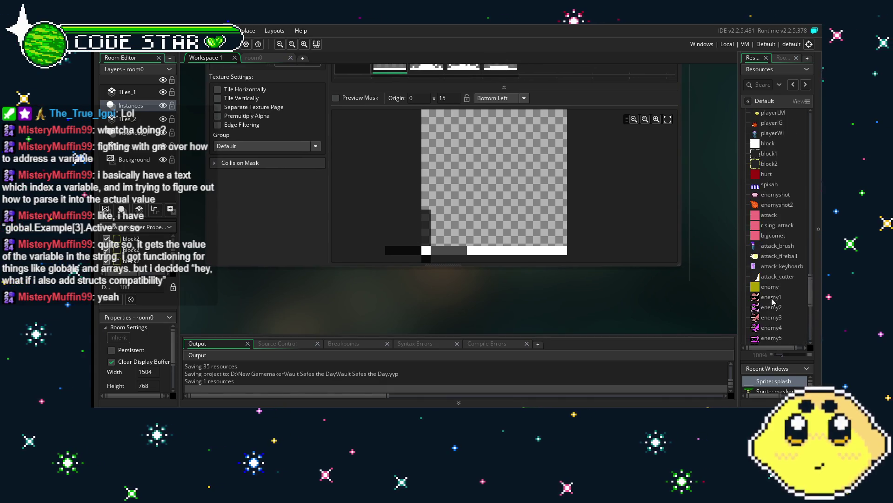
scroll("down", 3)
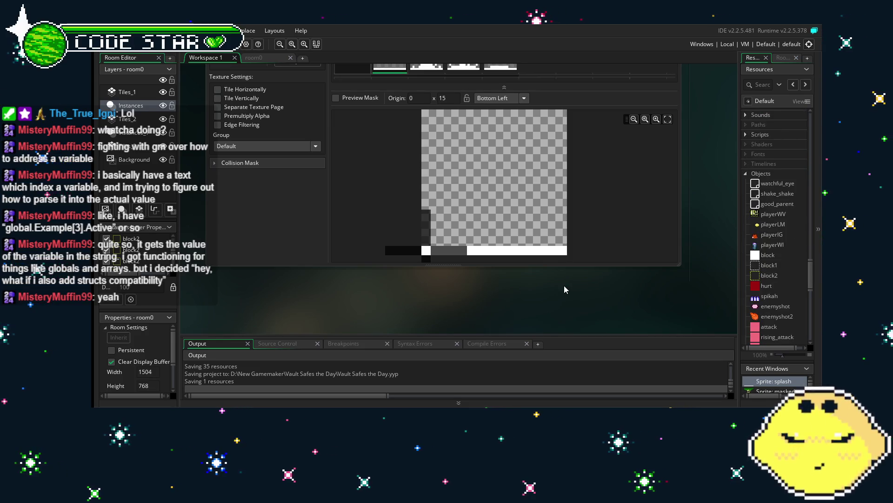
left_click_drag(564, 286, 572, 293)
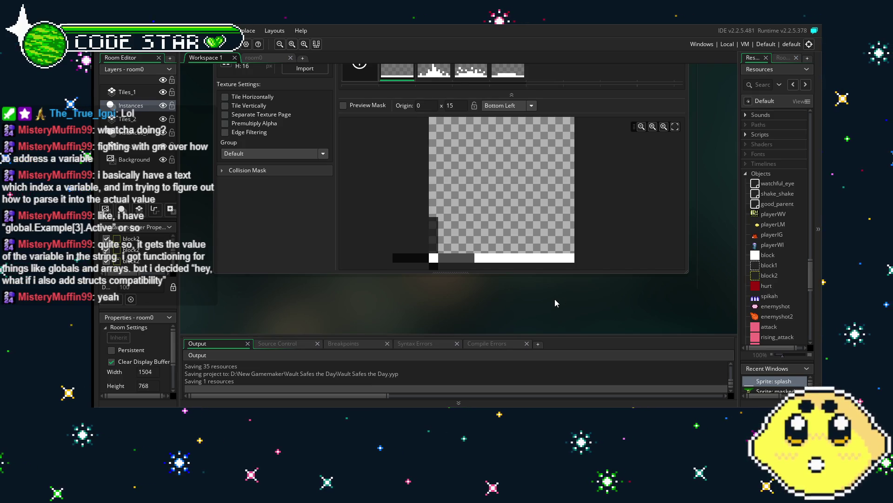
left_click_drag(554, 298, 530, 303)
scroll("up", 3)
scroll("down", 3)
scroll("down", 3)
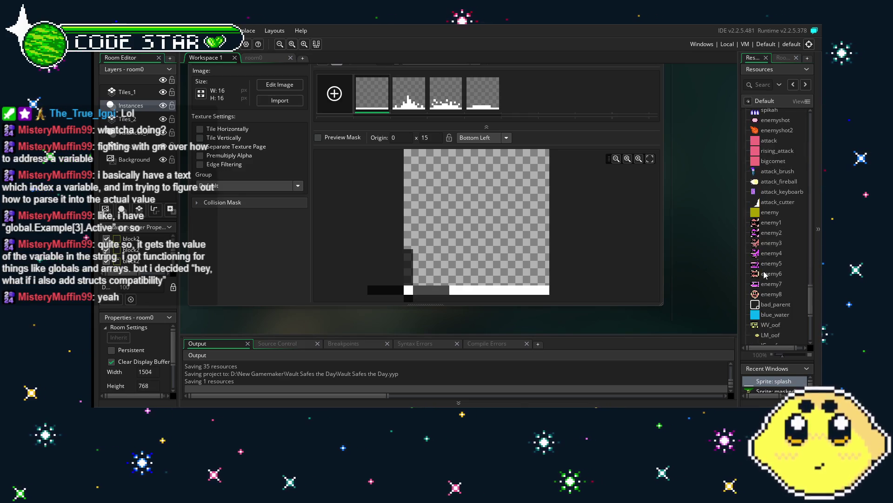
scroll("down", 3)
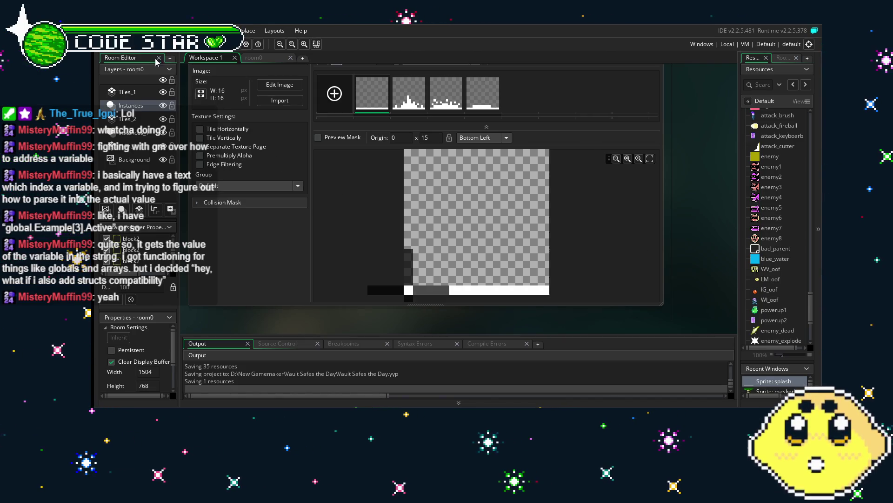
scroll("down", 3)
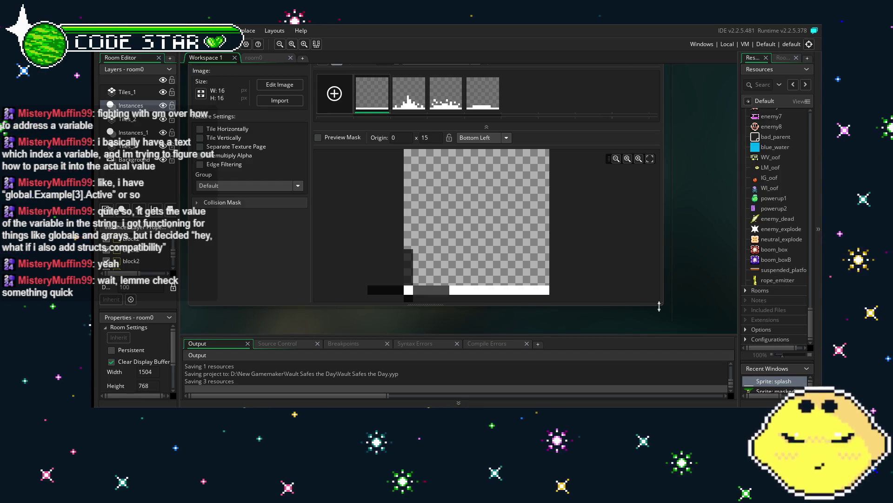
scroll("right", 3)
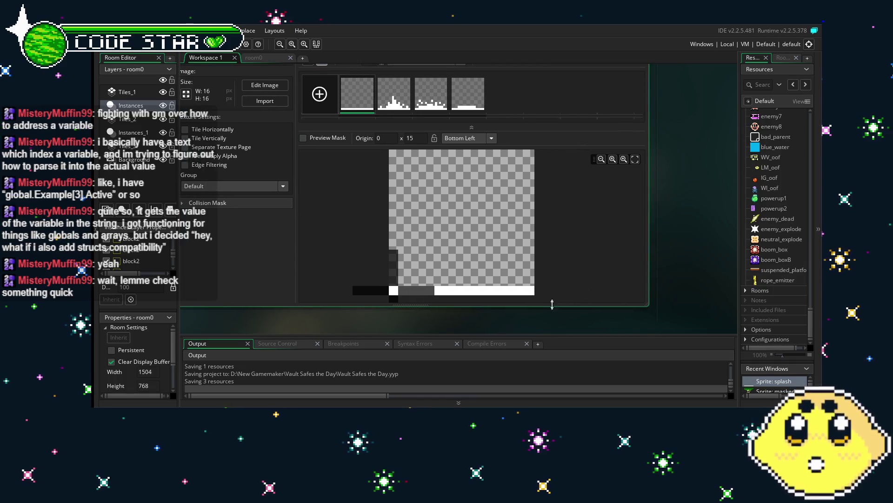
scroll("up", 3)
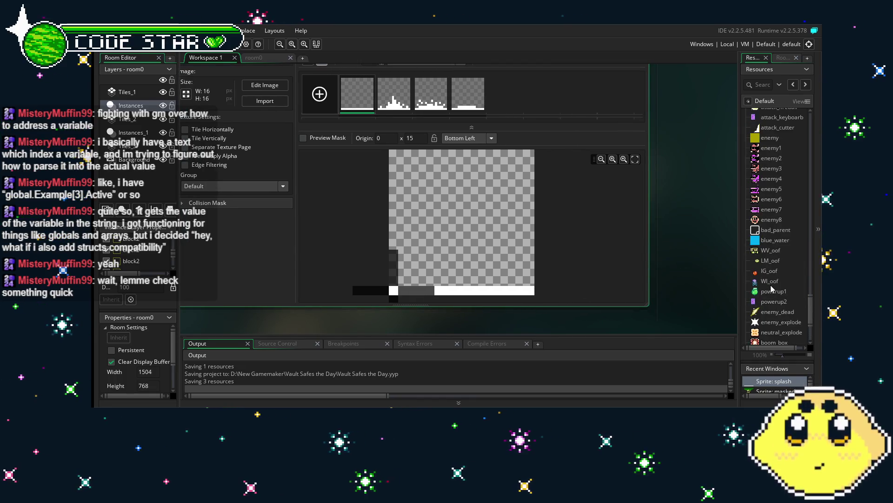
scroll("down", 3)
scroll("up", 3)
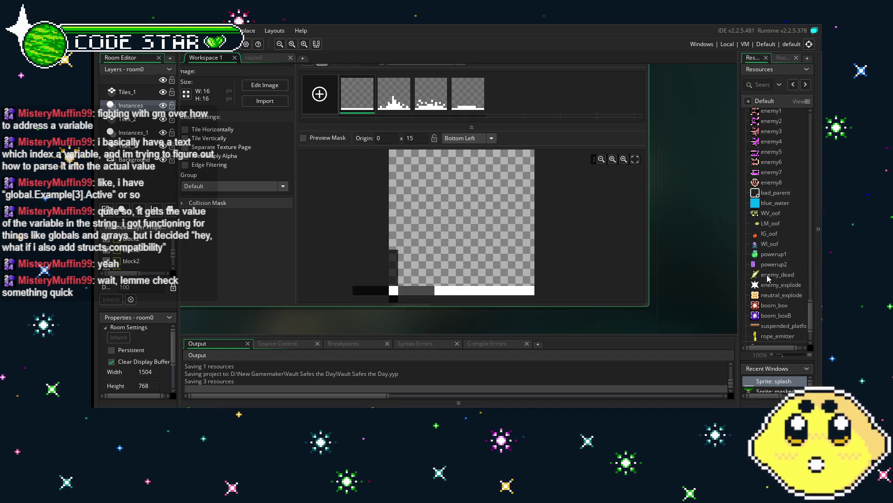
scroll("up", 3)
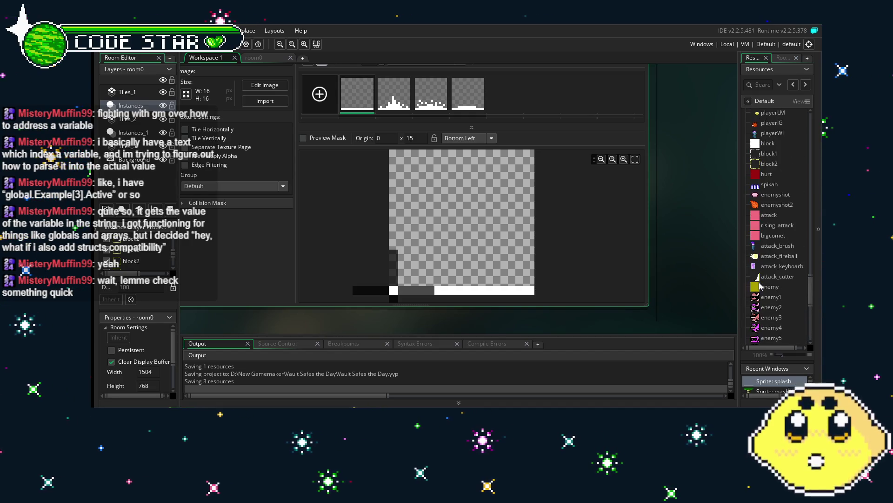
scroll("up", 3)
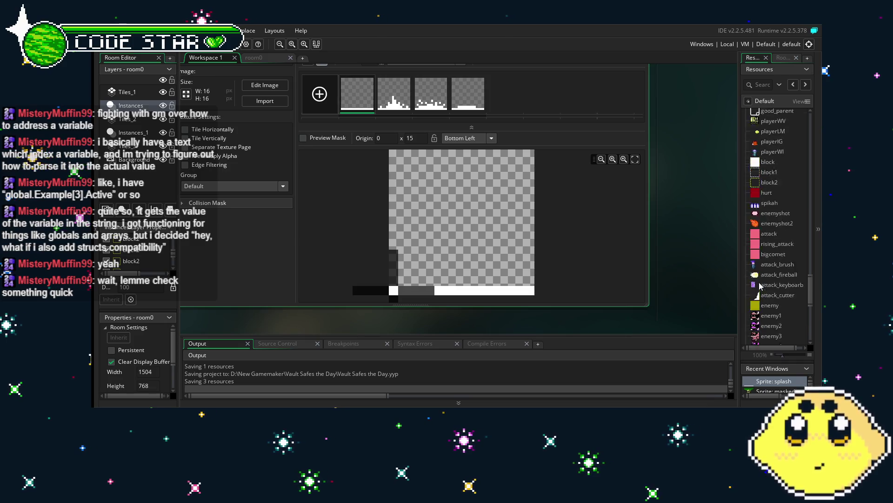
left_click(769, 258)
- Give block2's instance_create_depth call a depth of -10000 and clear the object argument
double_click(769, 257)
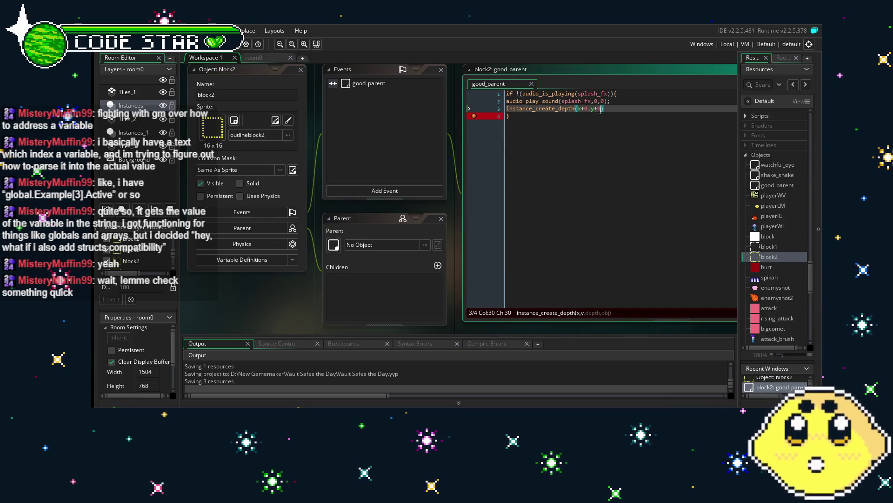
type(",-")
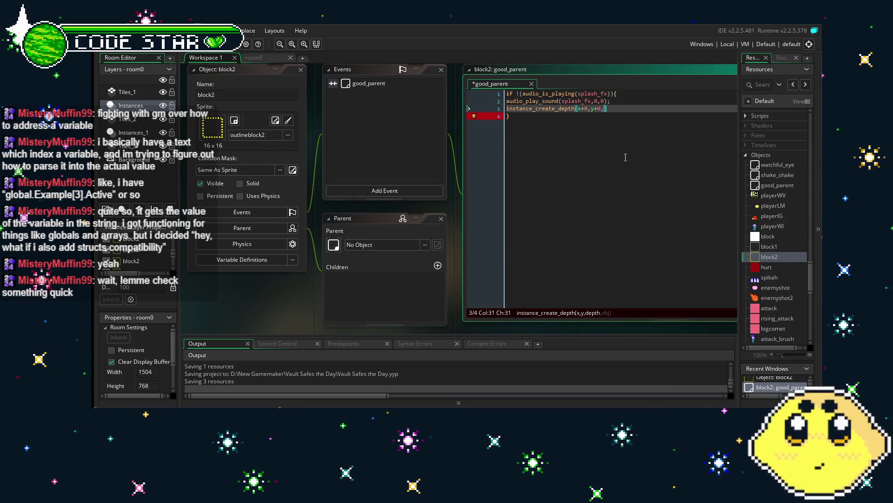
type("10000,splash")
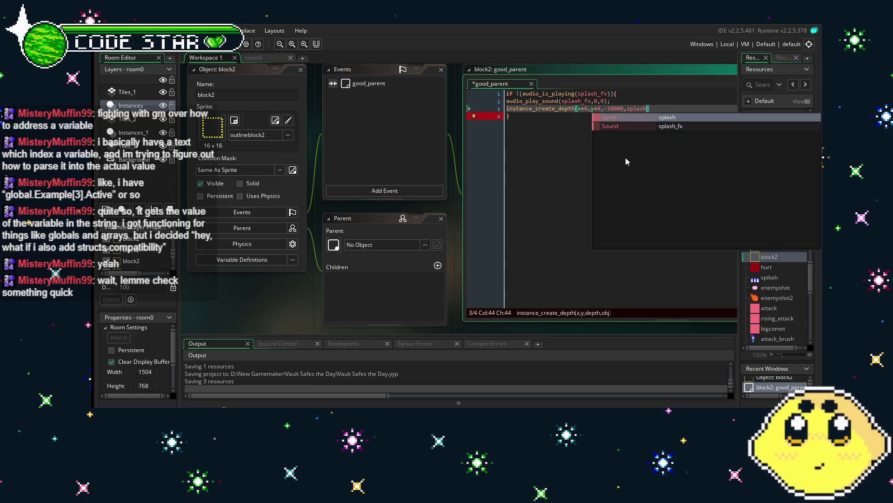
key("BackSpace")
key("BackSpace")
key("BackSpace")
key("Escape")
scroll("down", 3)
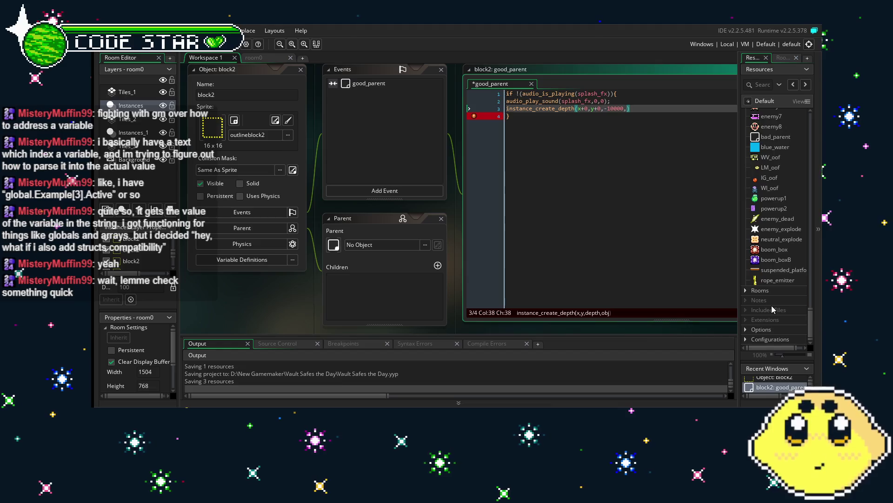
scroll("up", 3)
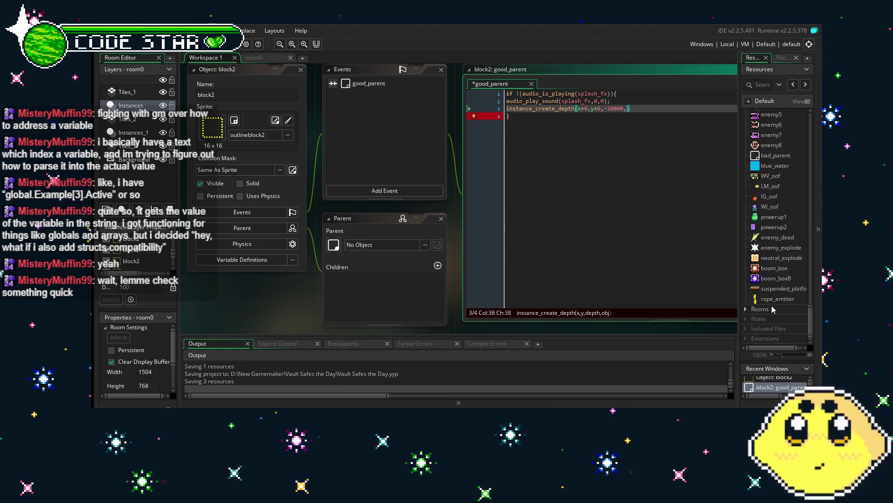
- Create a new object and name it sploosh
right_click(769, 320)
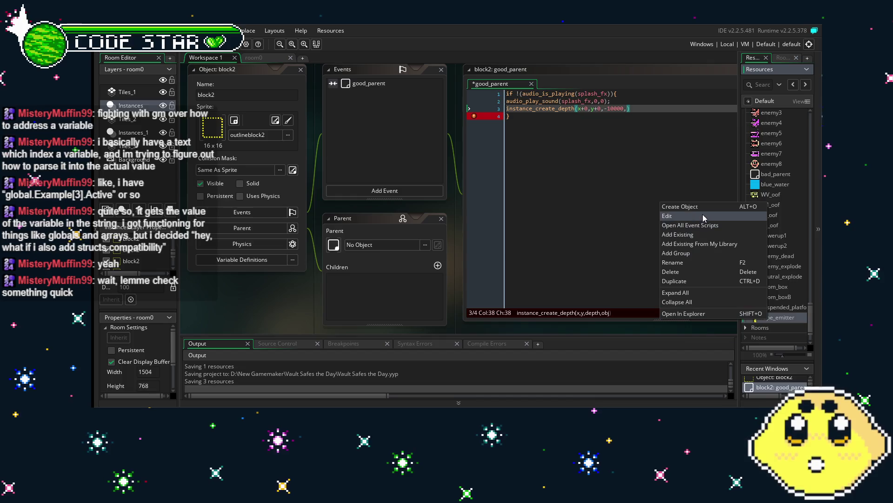
left_click(707, 206)
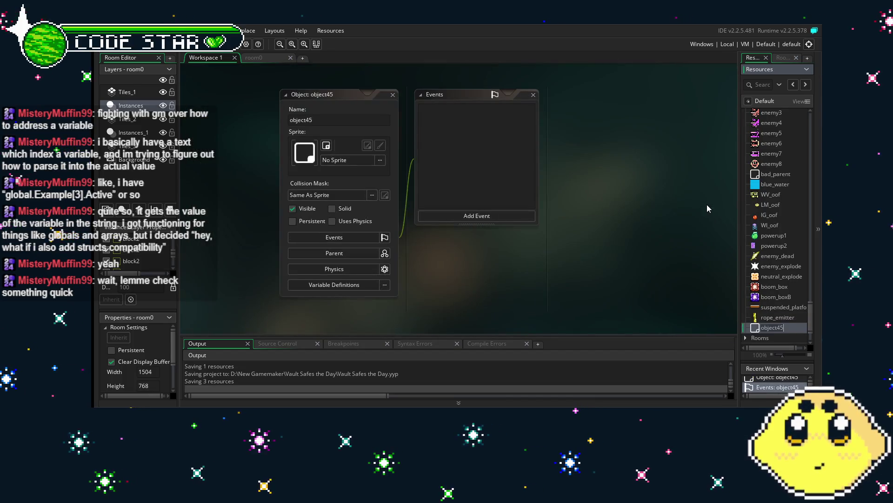
type("sploosh")
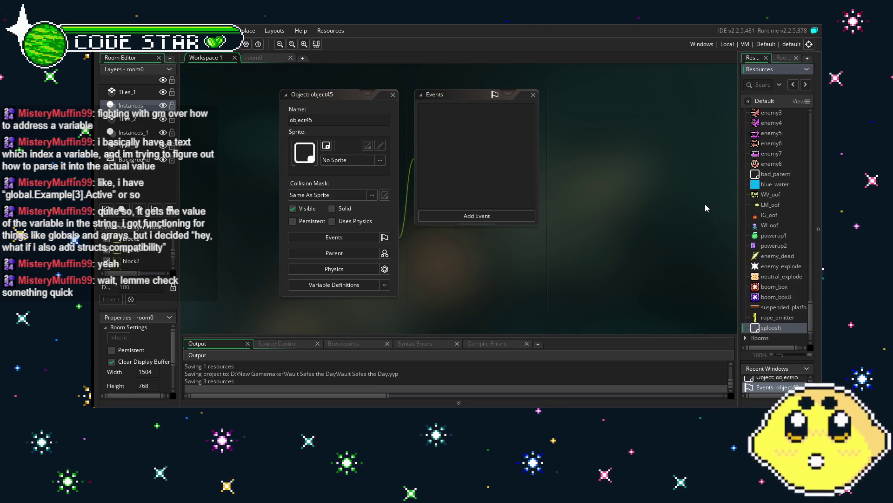
- Assign the 16×16 splash sprite to the new object
left_click(353, 160)
scroll("down", 3)
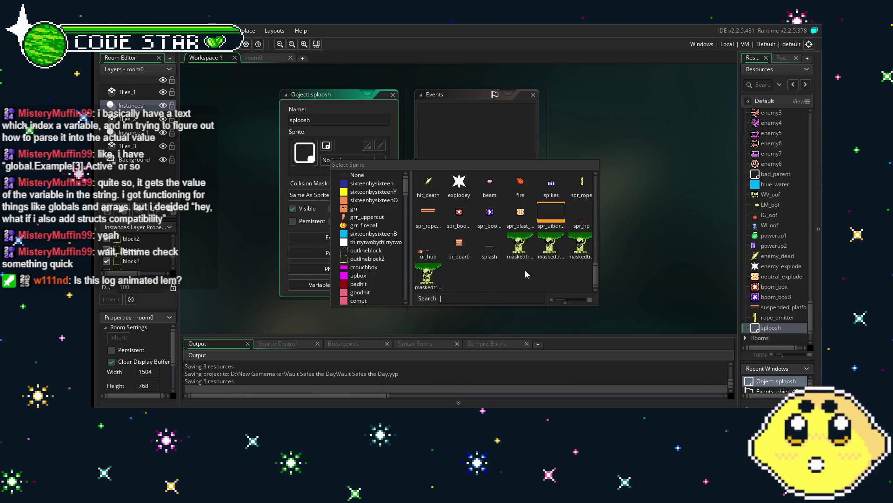
left_click(315, 106)
type("i")
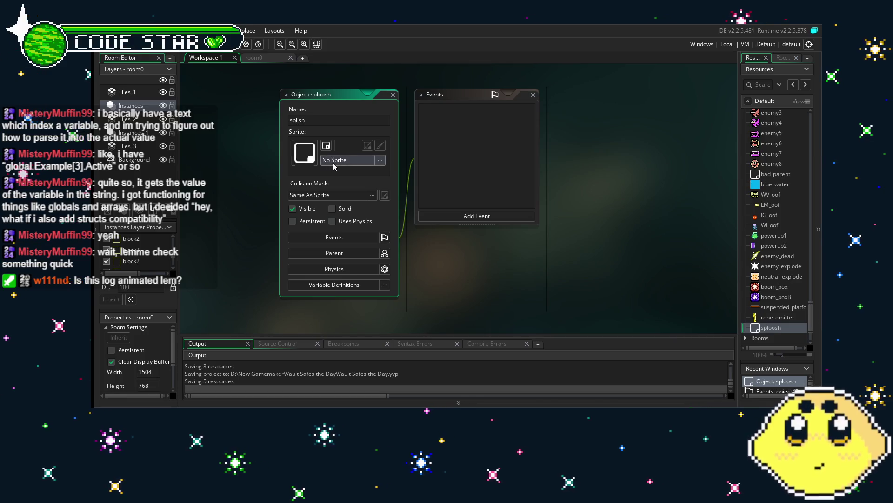
left_click(347, 164)
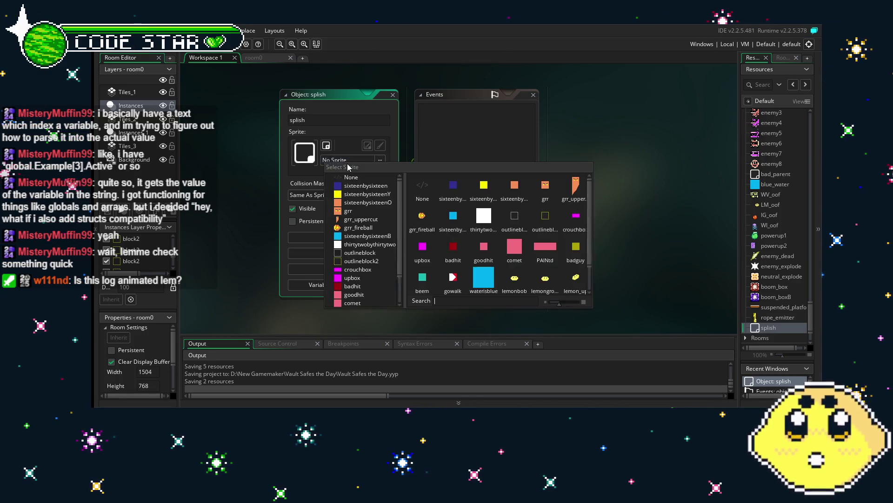
scroll("down", 3)
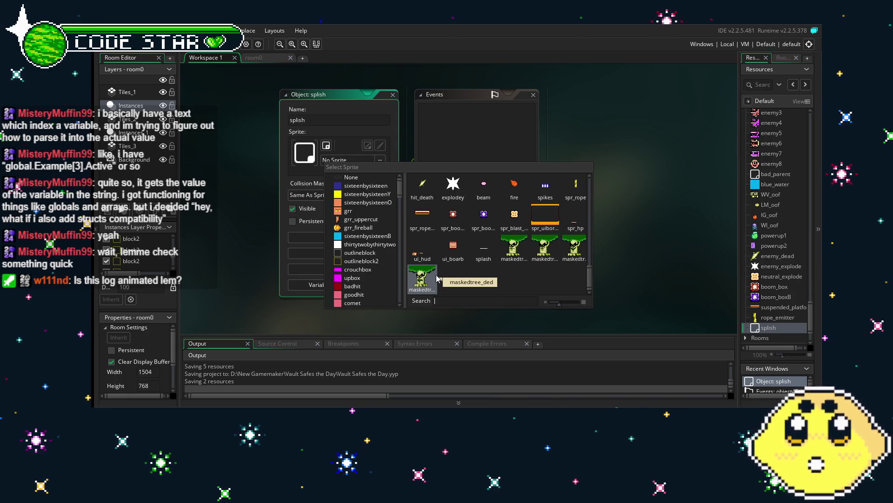
left_click(482, 264)
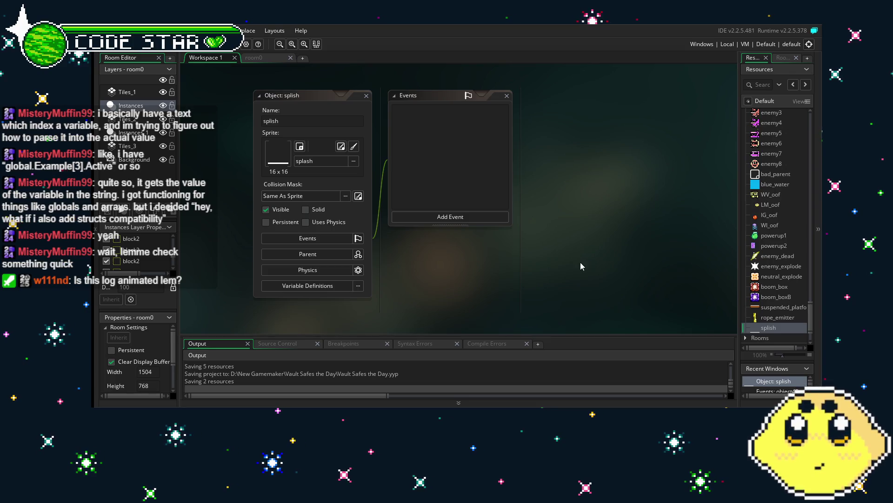
- Add an Animation End event to splish that runs instance_destroy(); and save it
left_click(451, 216)
mouse_move(468, 344)
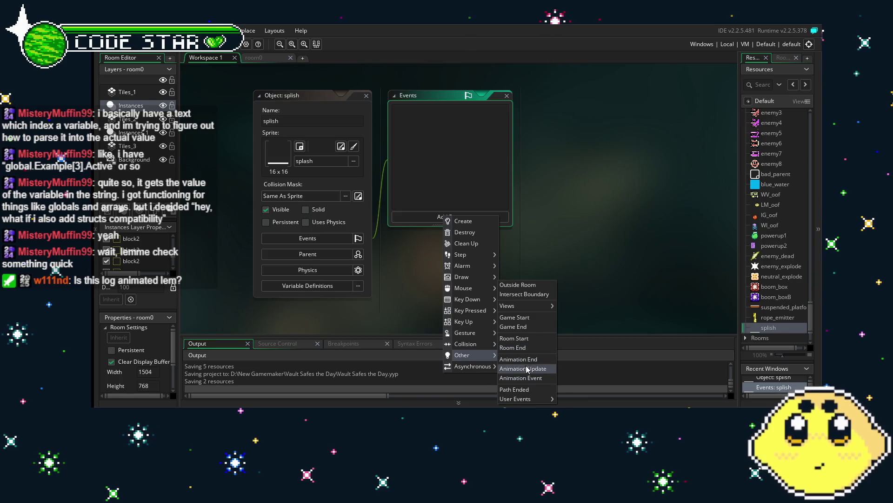
left_click(518, 359)
type("instance_destro")
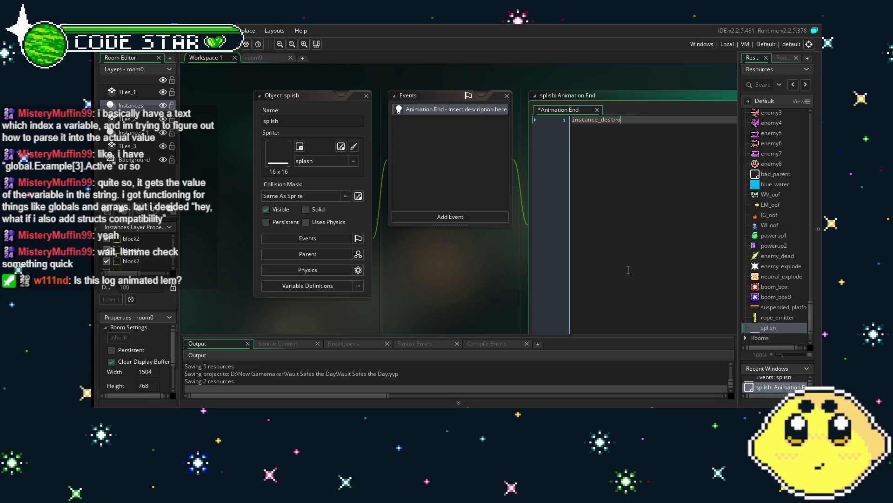
type("y();")
key("ctrl+s")
- Find block2 in the Resources list and open its code
scroll("up", 3)
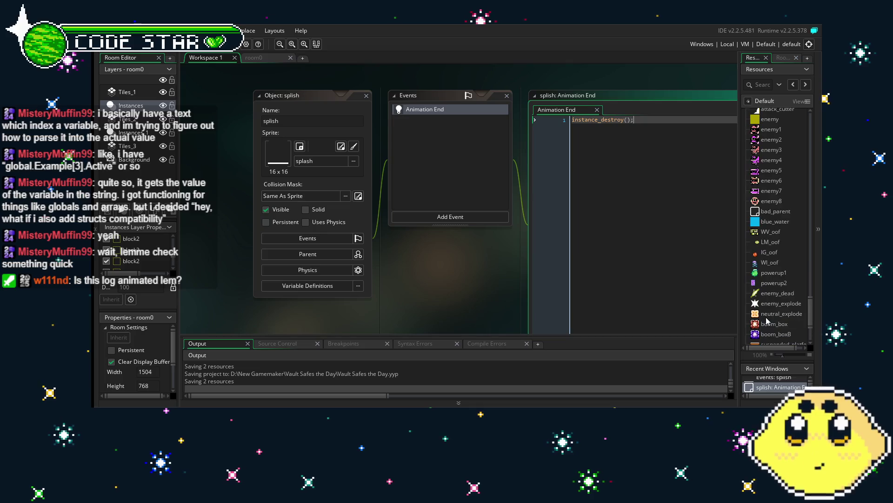
scroll("up", 3)
scroll("up", 3)
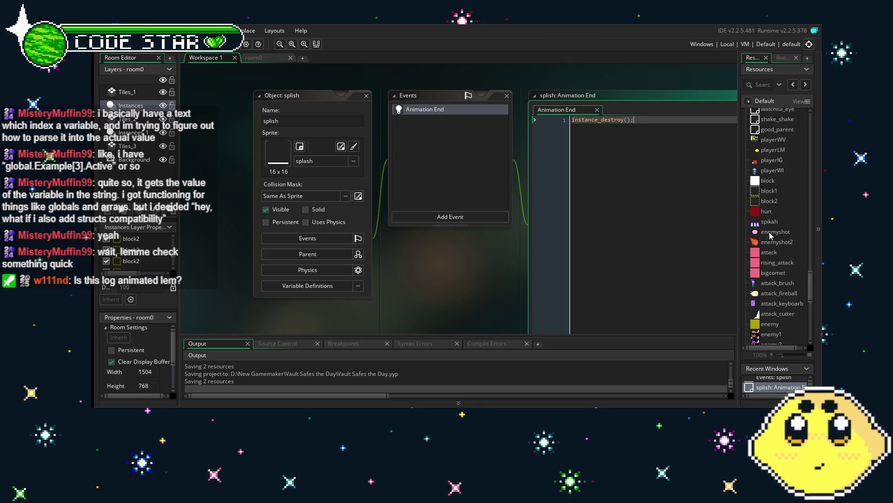
double_click(768, 202)
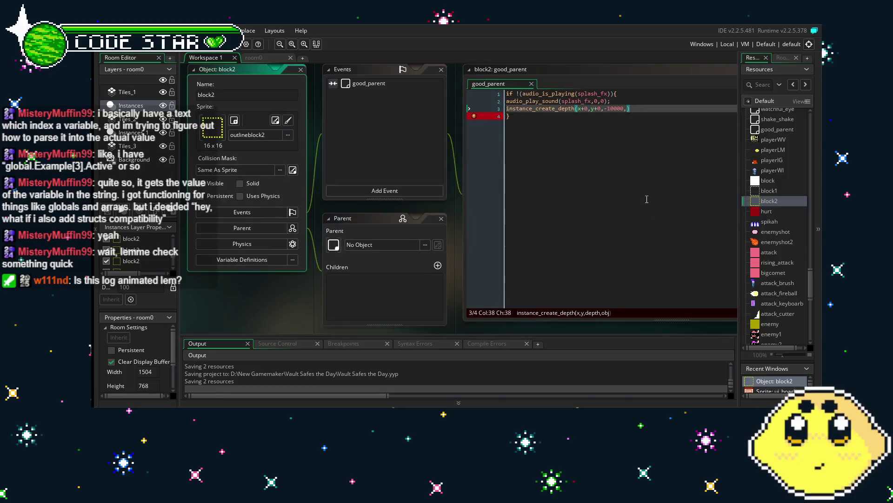
- Make block2's good_parent call instance_create_depth(x+0,y+0,-10000,splish), then return to room0
left_click(590, 112)
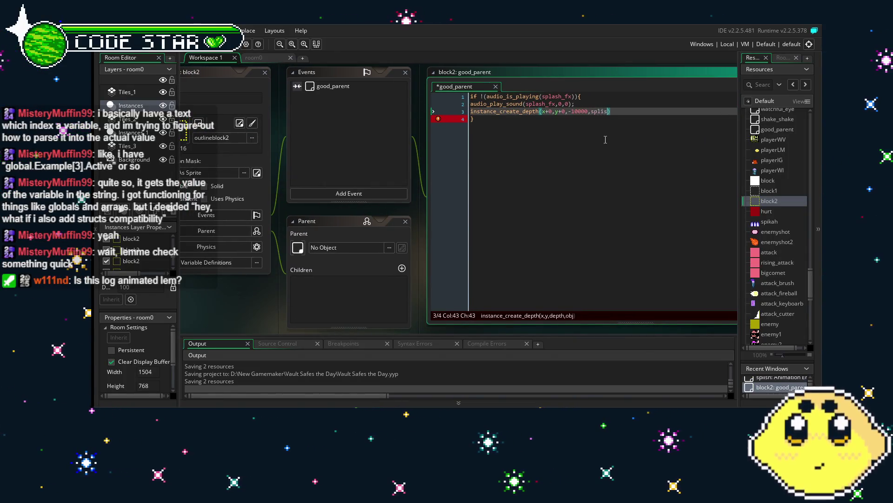
left_click(607, 138)
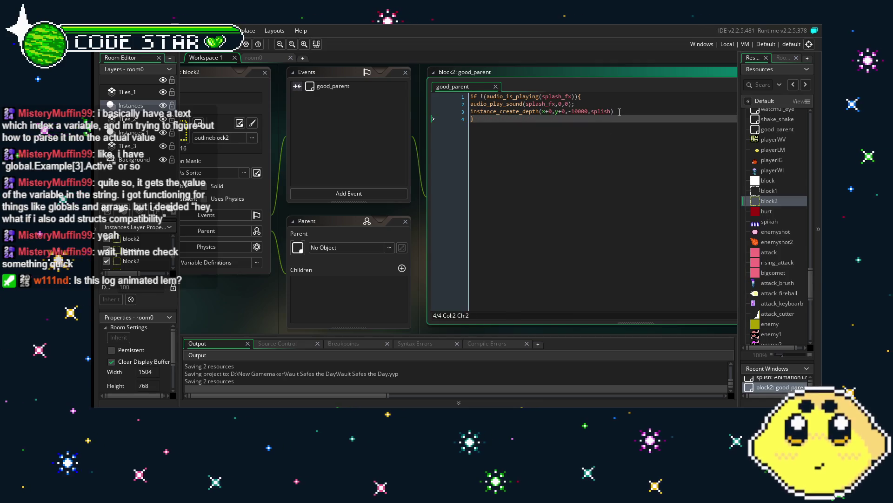
left_click(619, 112)
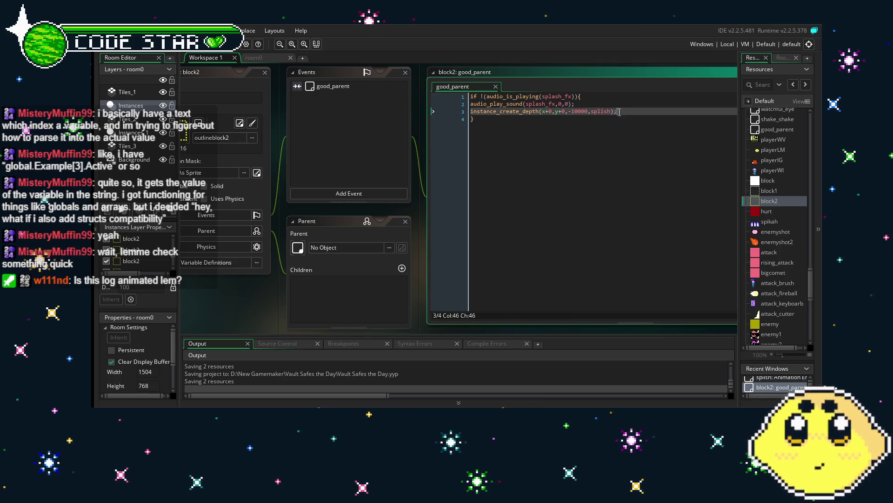
left_click(572, 139)
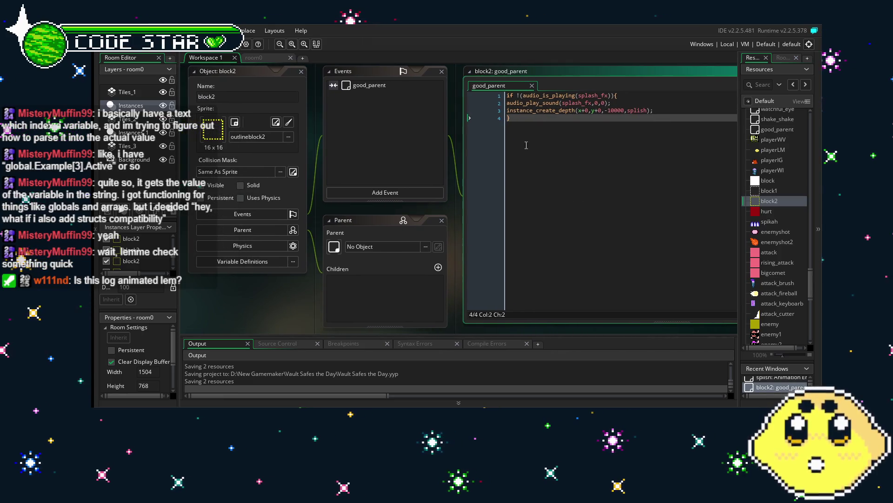
left_click(255, 59)
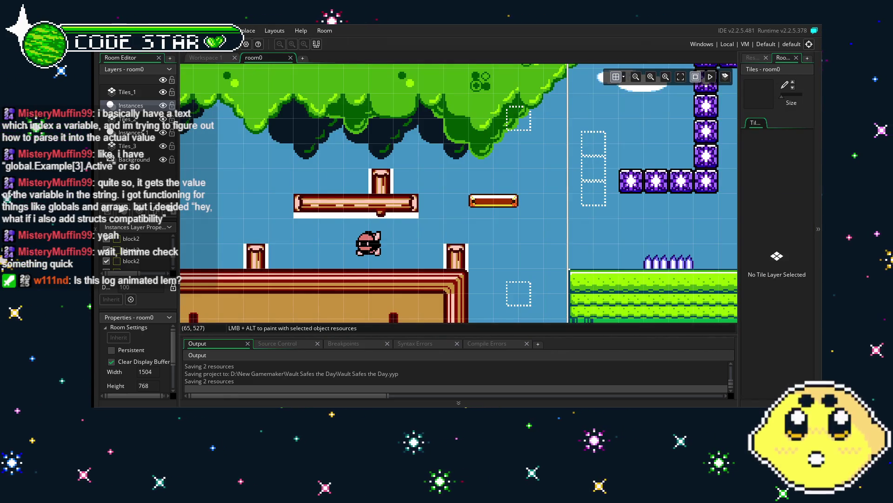
key("F5")
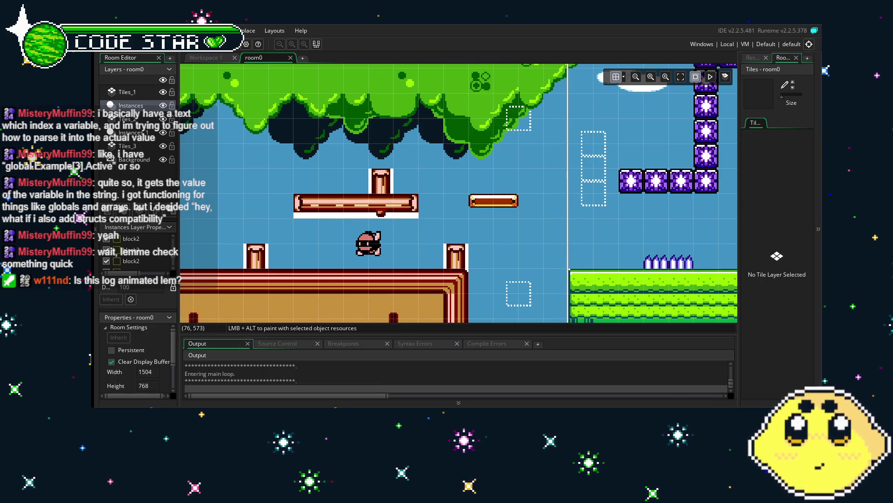
key("Right")
key("space")
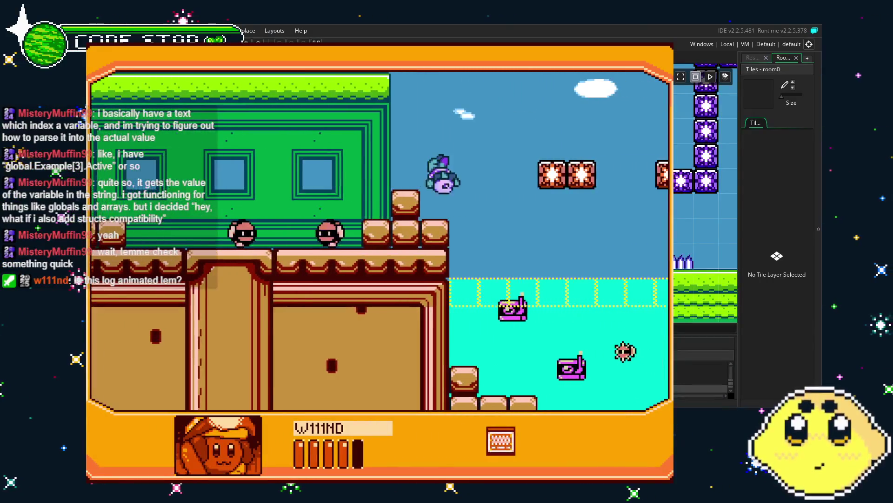
key("space")
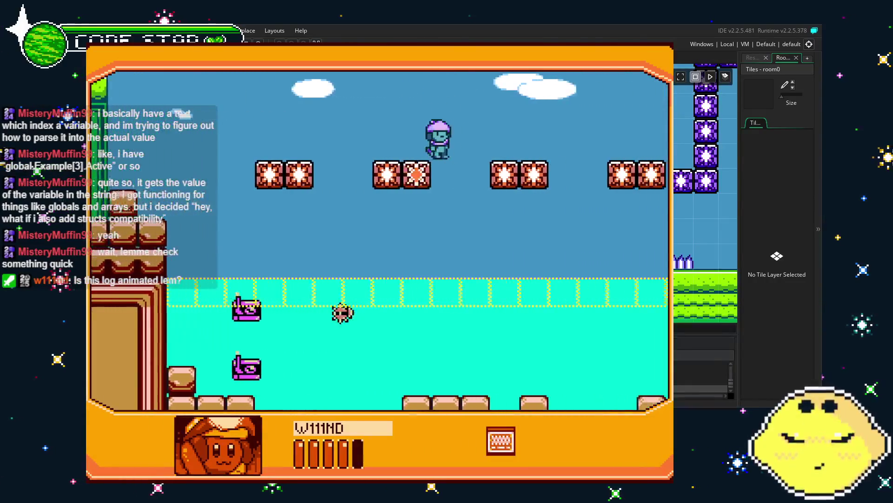
key("space")
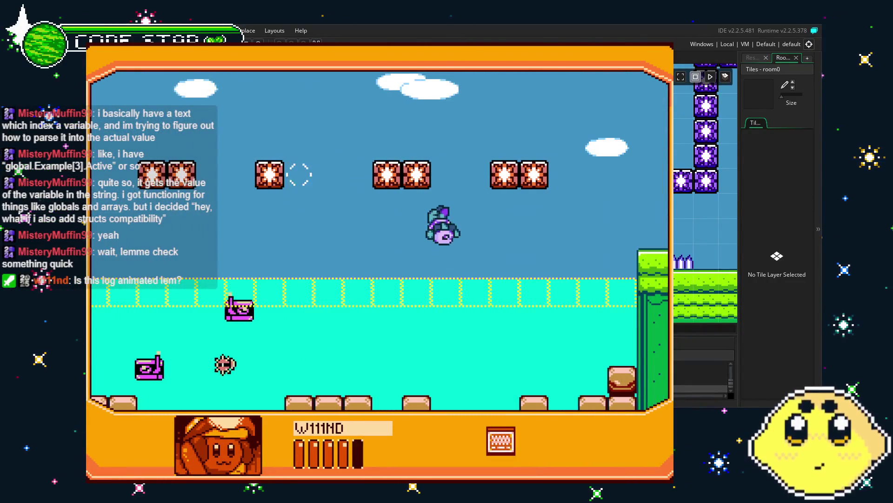
key("space")
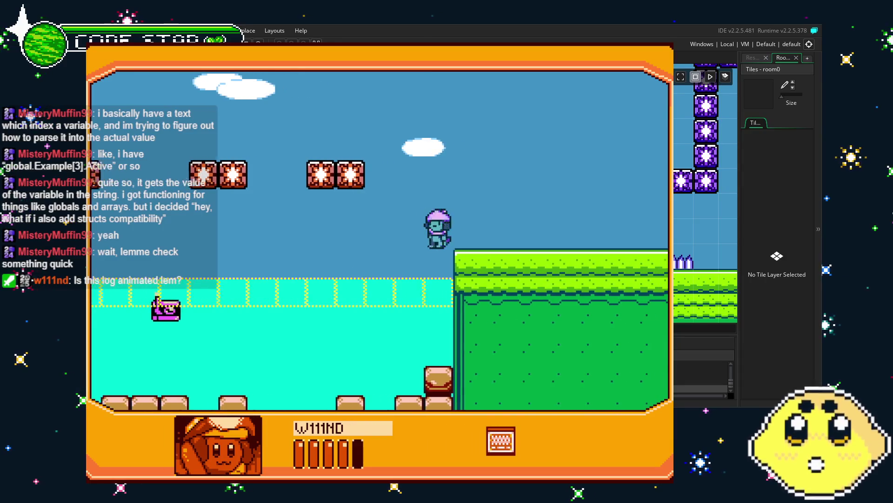
key("Right")
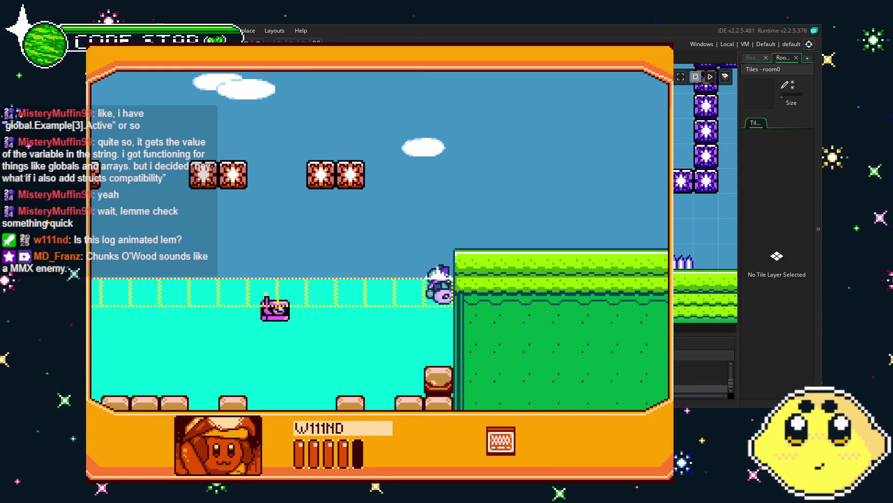
key("space")
key("Right")
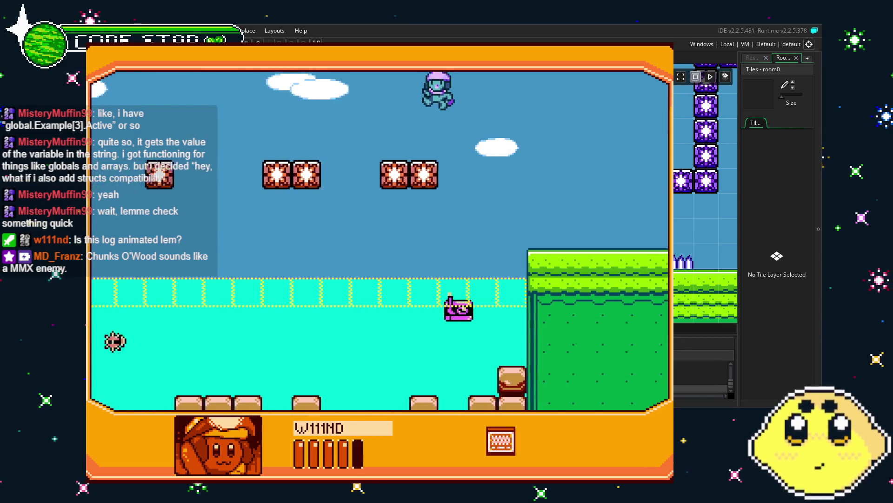
key("Left")
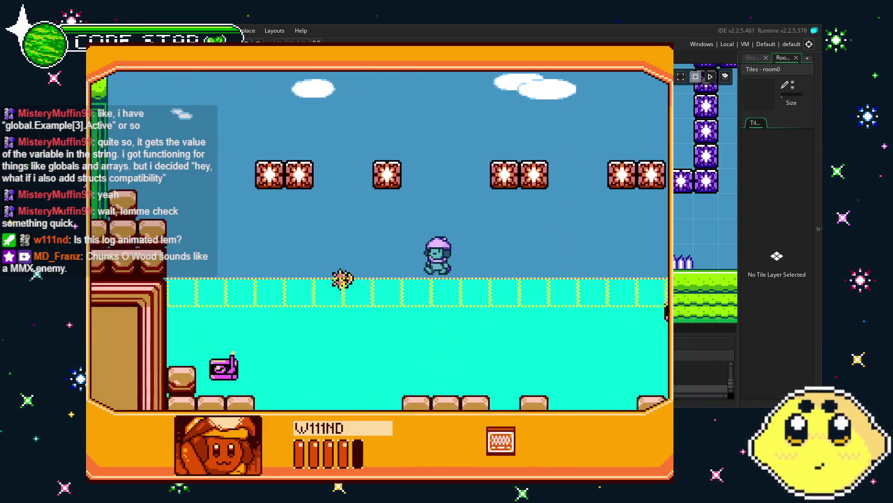
key("Left")
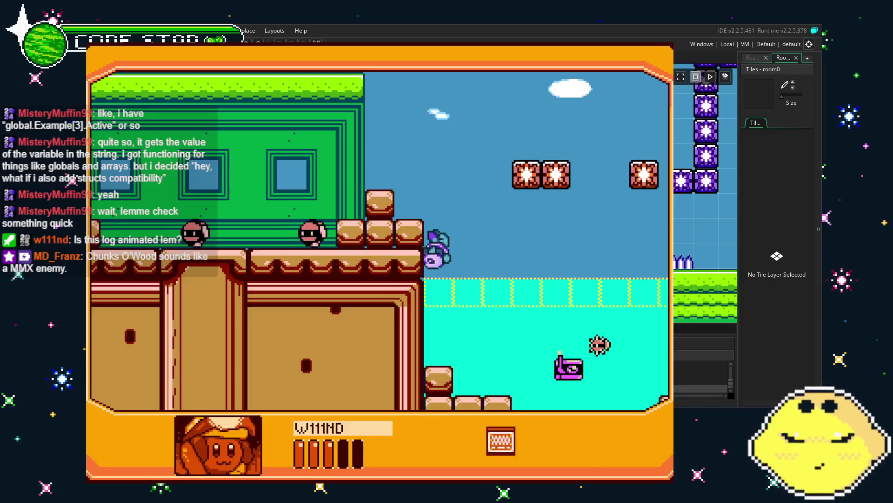
key("space")
key("Right")
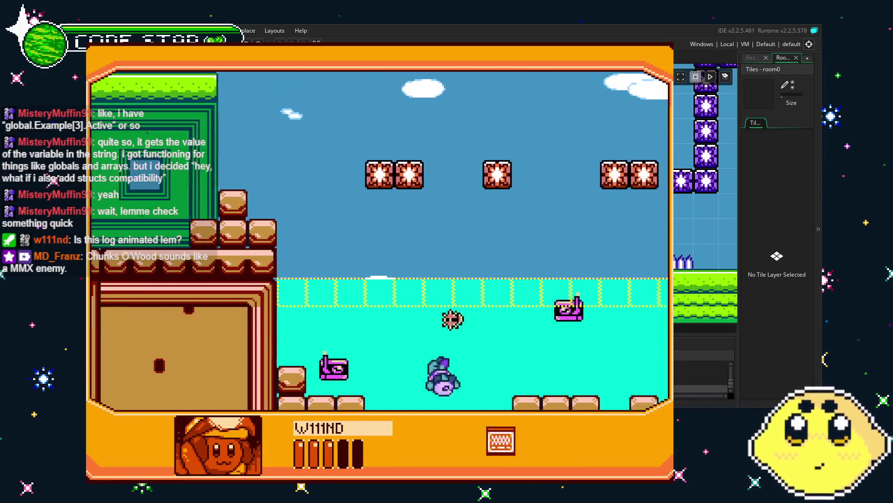
key("Right")
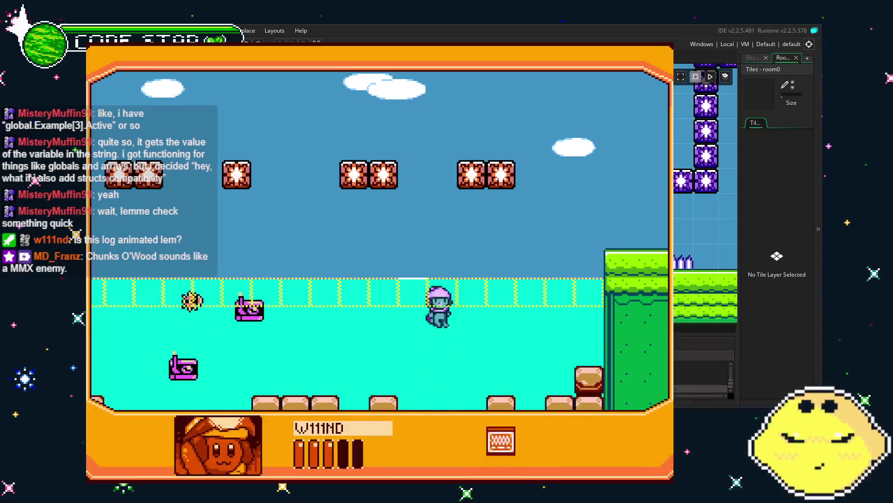
key("space")
key("Left")
key("space")
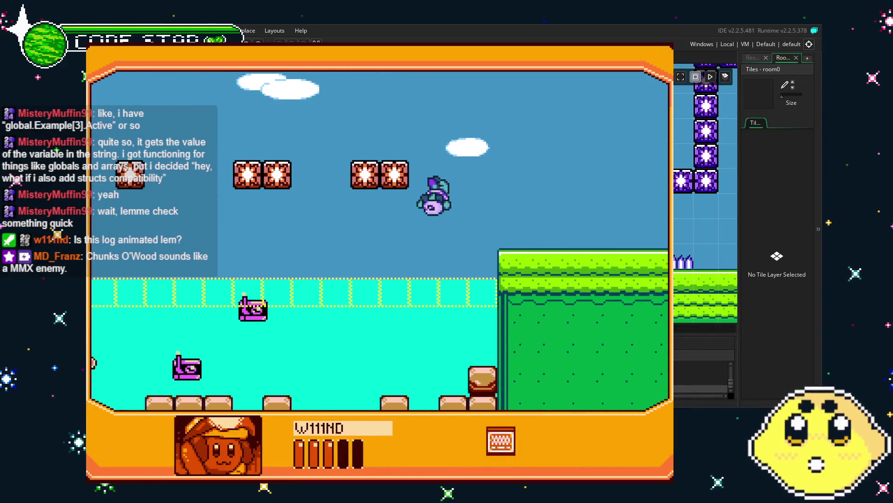
key("Left")
key("space")
key("space")
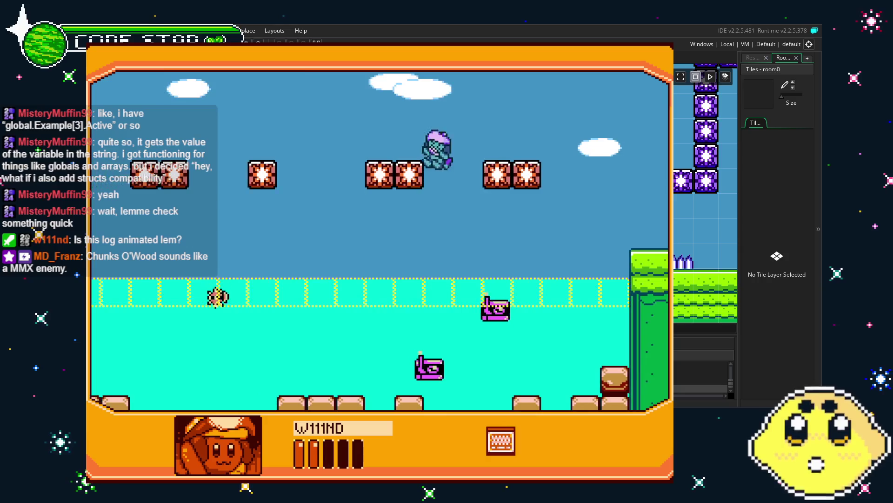
key("space")
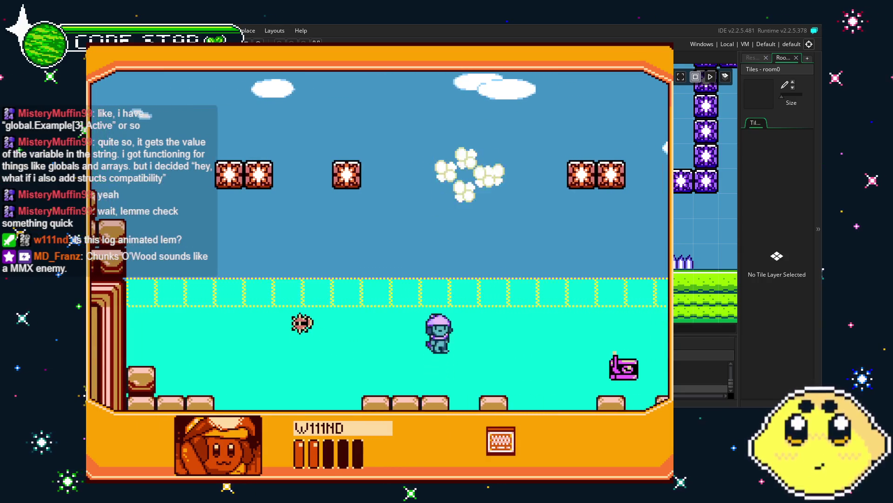
key("Left")
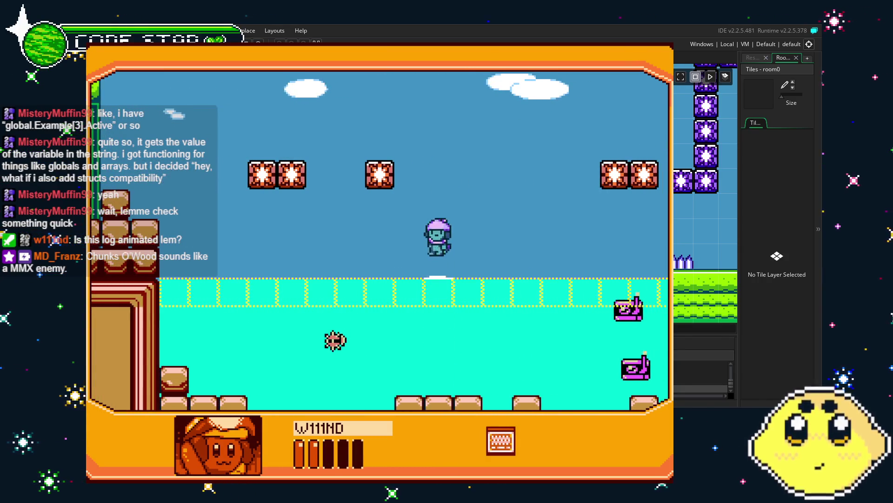
key("Right")
key("space")
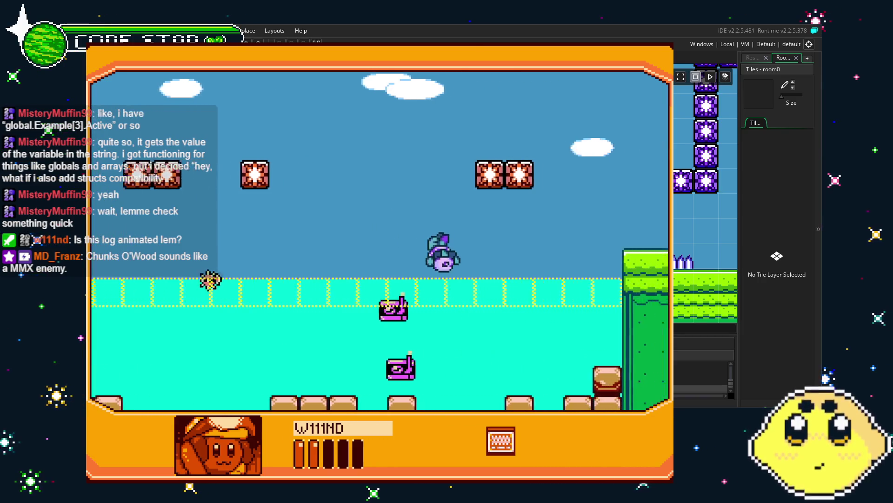
key("space")
key("Right")
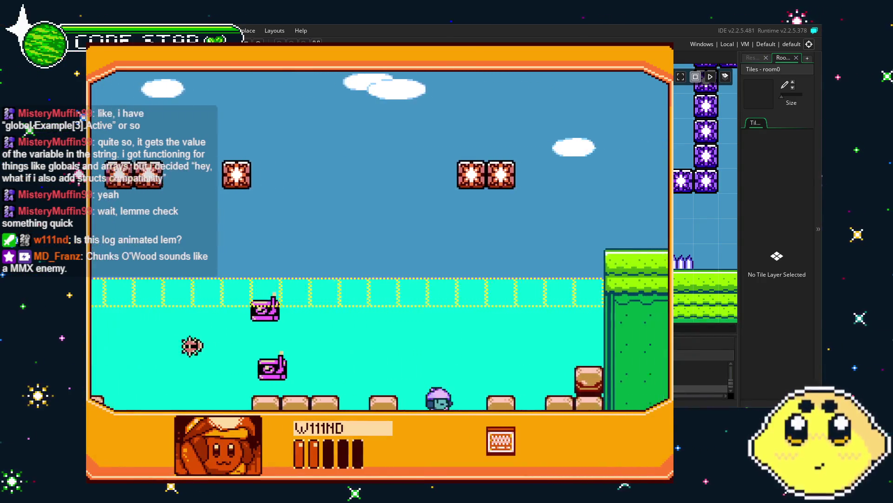
key("space")
key("Left")
key("space")
key("Right")
key("Right")
key("space")
key("Left")
key("space")
key("Left")
key("space")
key("Left")
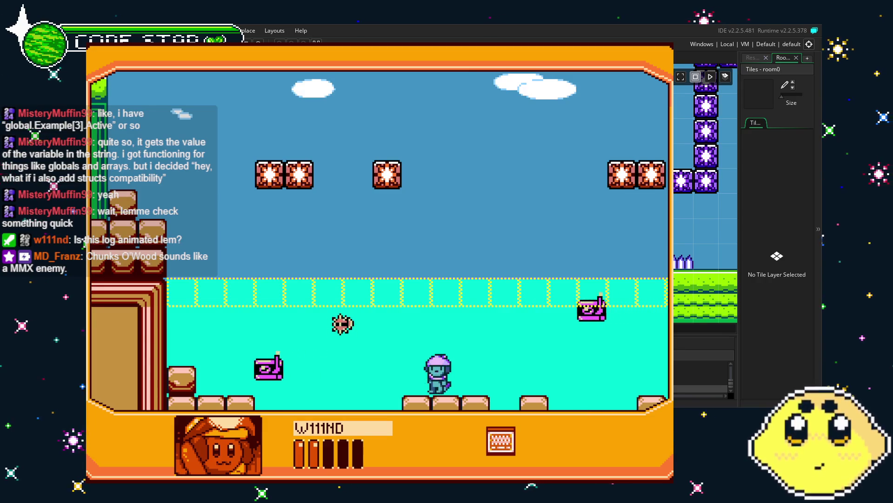
key("Escape")
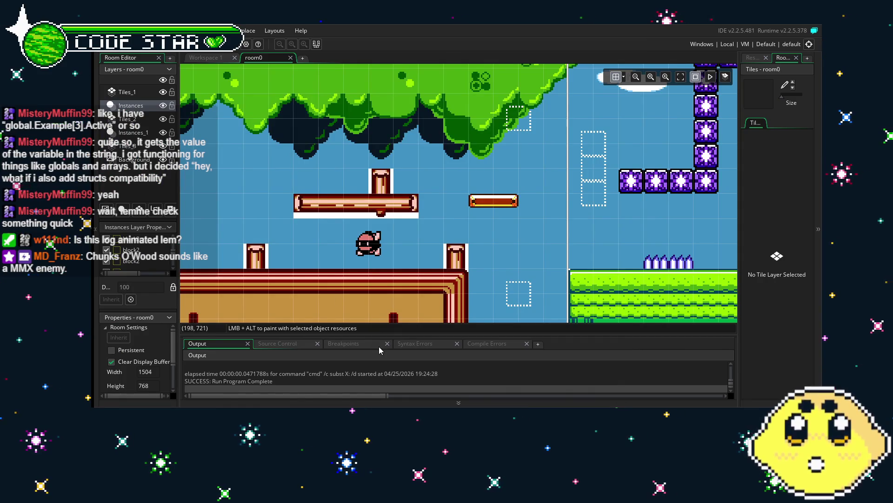
scroll("right", 3)
scroll("right", 3)
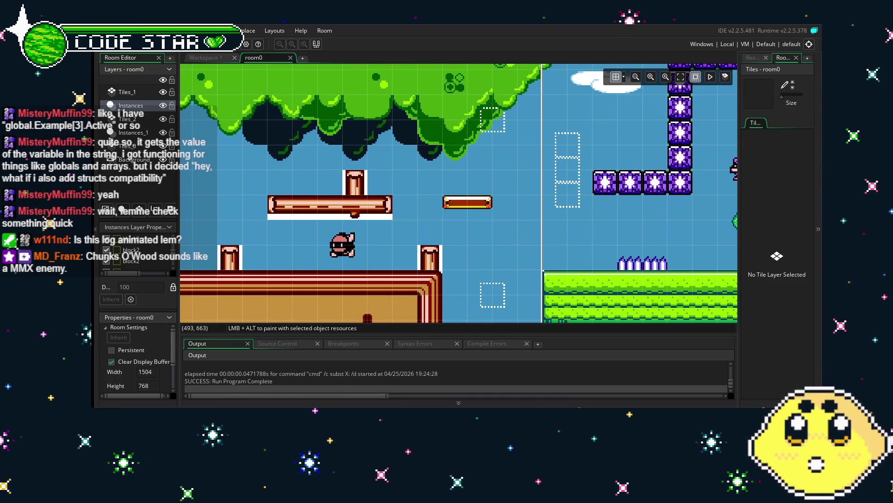
left_click_drag(353, 301, 517, 282)
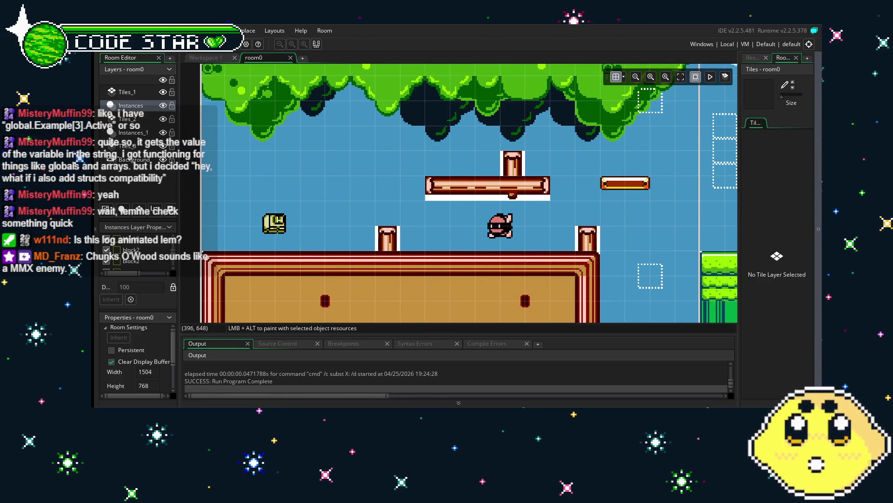
left_click_drag(583, 265, 450, 266)
scroll("down", 3)
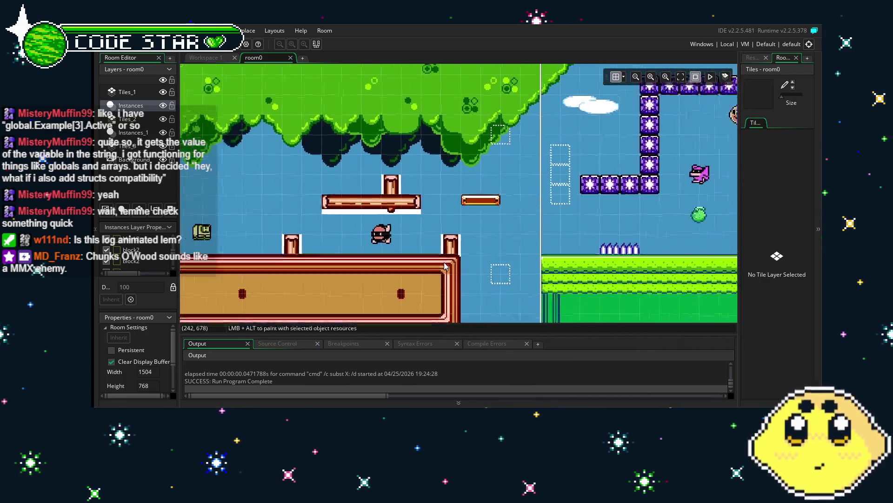
left_click_drag(559, 265, 476, 266)
left_click_drag(670, 247, 536, 257)
left_click_drag(385, 287, 560, 284)
left_click_drag(342, 284, 361, 281)
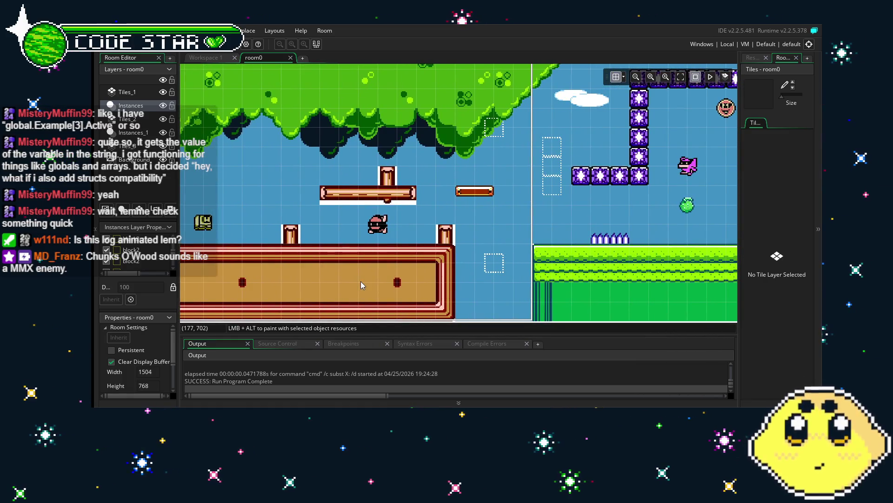
left_click_drag(495, 249, 299, 264)
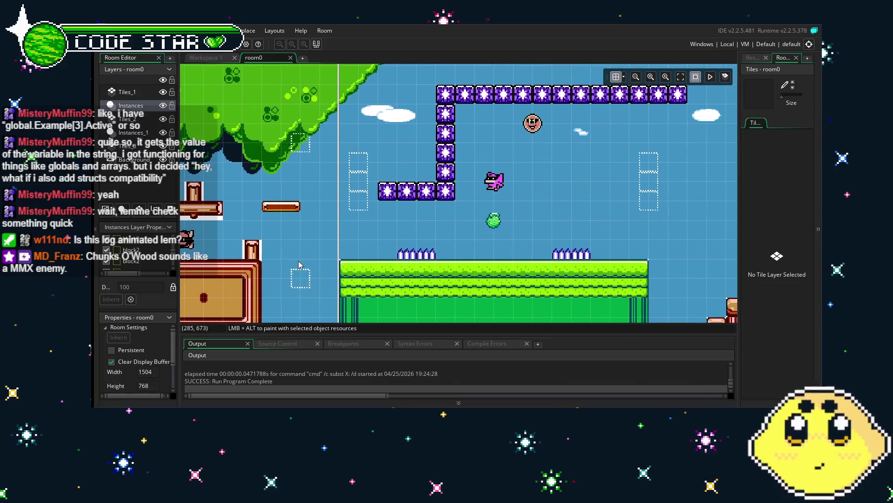
left_click_drag(526, 249, 334, 258)
left_click_drag(558, 245, 351, 256)
left_click_drag(542, 212, 296, 218)
left_click_drag(519, 212, 328, 215)
left_click_drag(209, 251, 354, 261)
left_click_drag(252, 261, 514, 250)
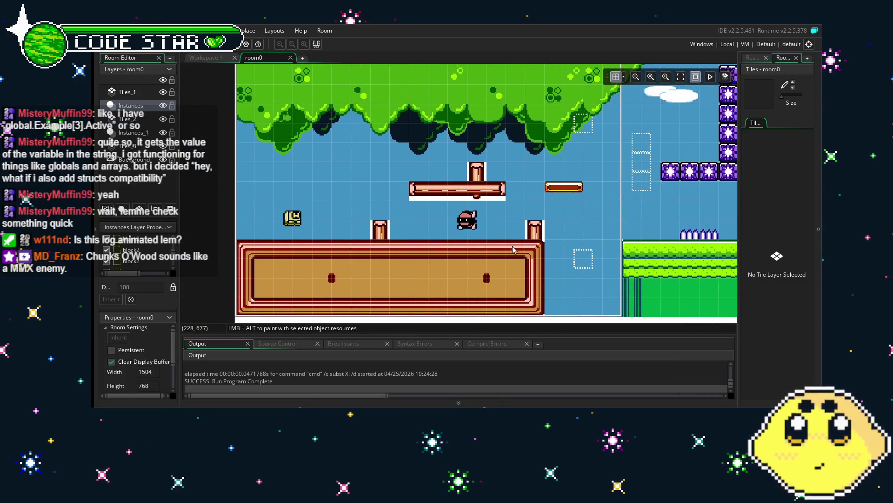
- Show the Resources panel beside room0 and scroll the resource tree to locate block2
left_click(757, 59)
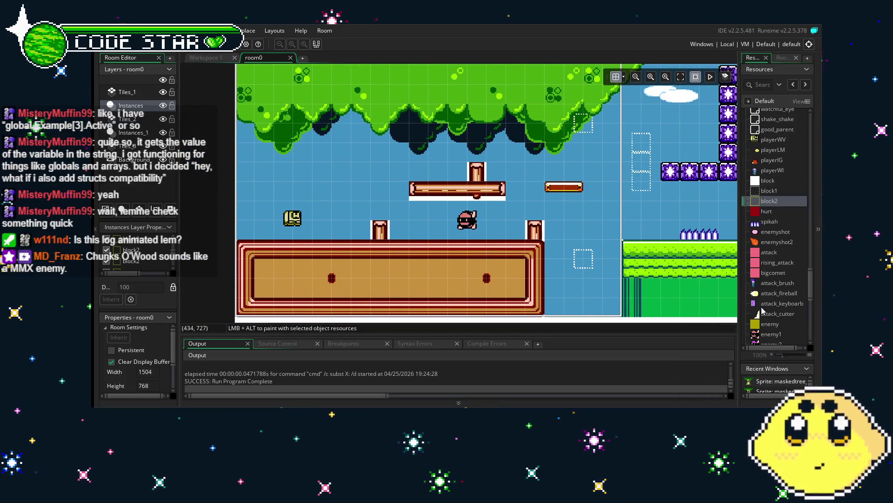
scroll("down", 3)
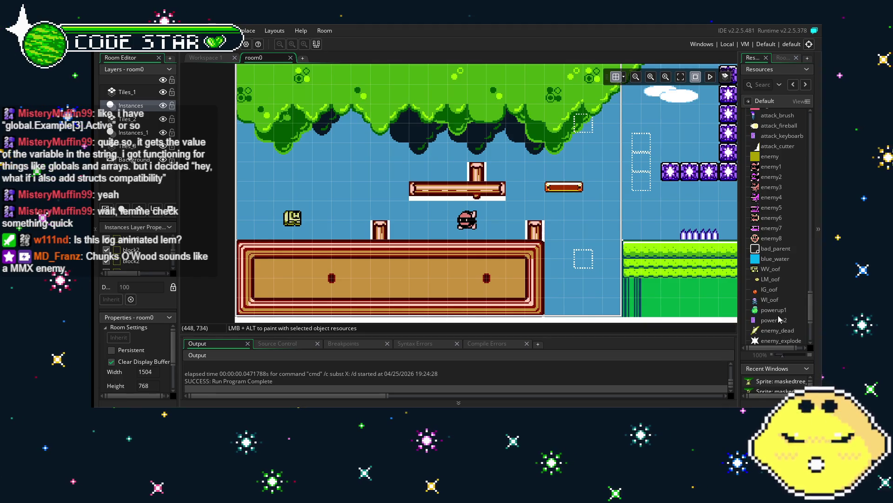
scroll("up", 3)
scroll("down", 3)
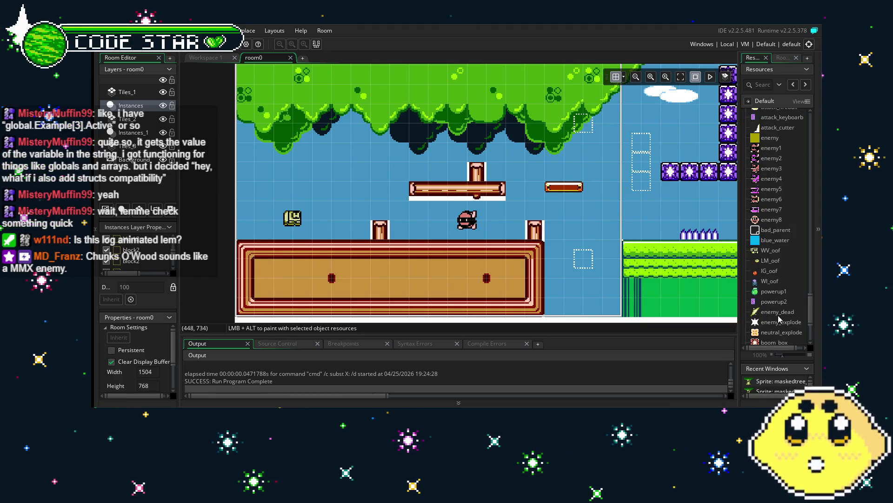
scroll("down", 3)
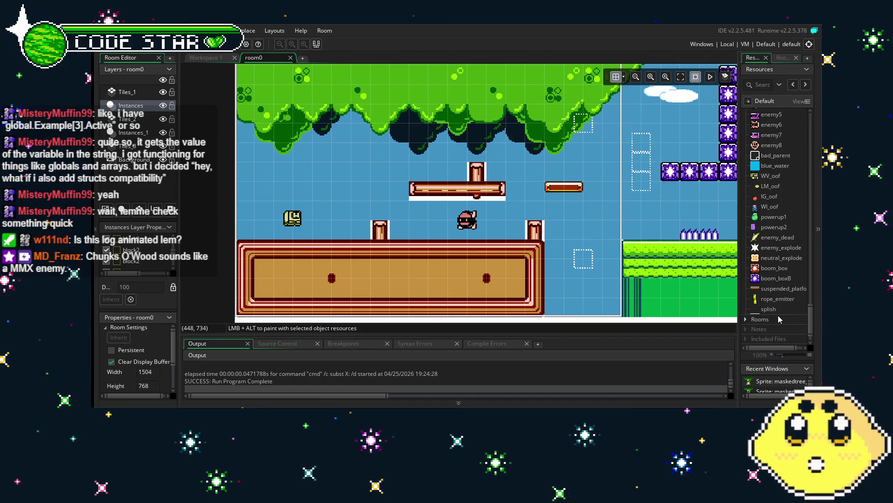
scroll("up", 3)
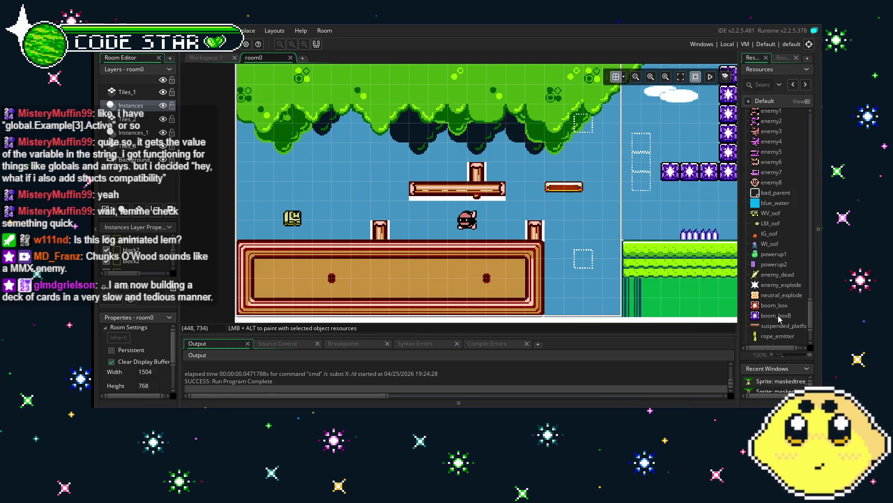
scroll("down", 3)
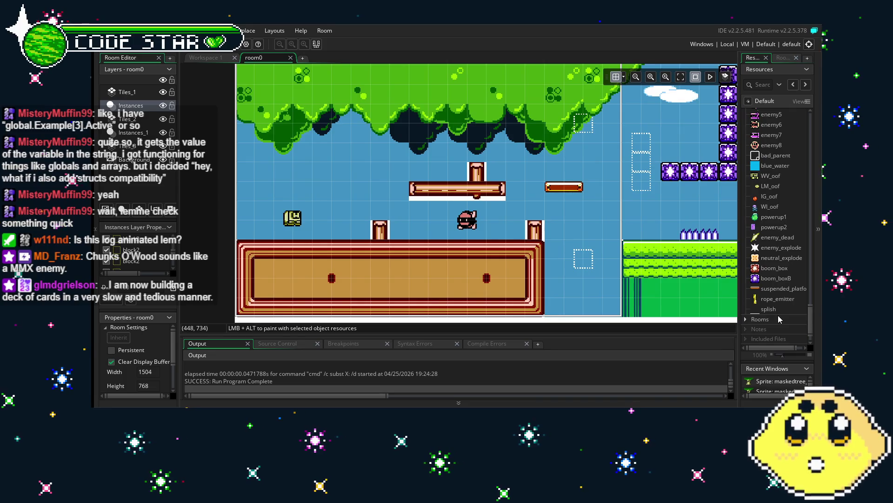
scroll("up", 3)
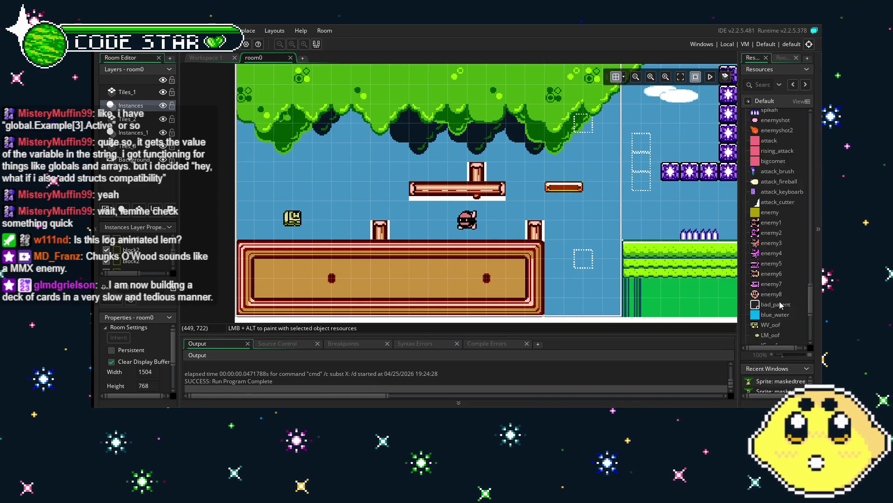
scroll("up", 3)
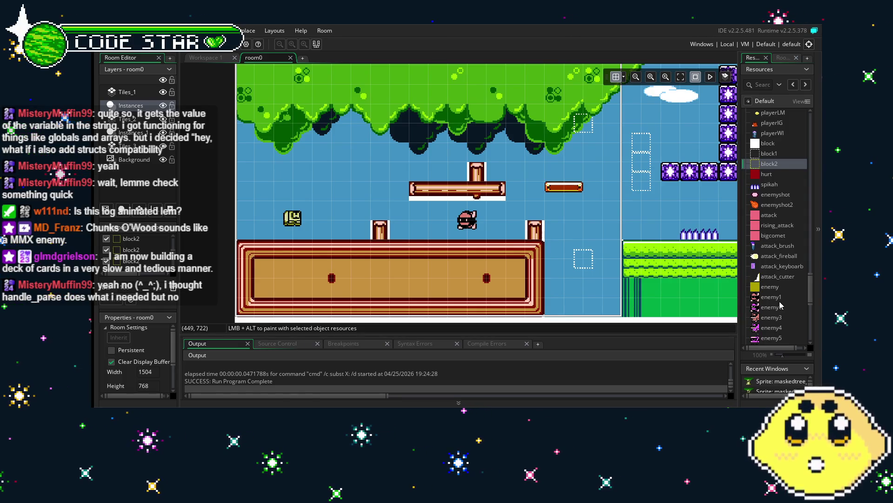
left_click_drag(706, 283, 435, 264)
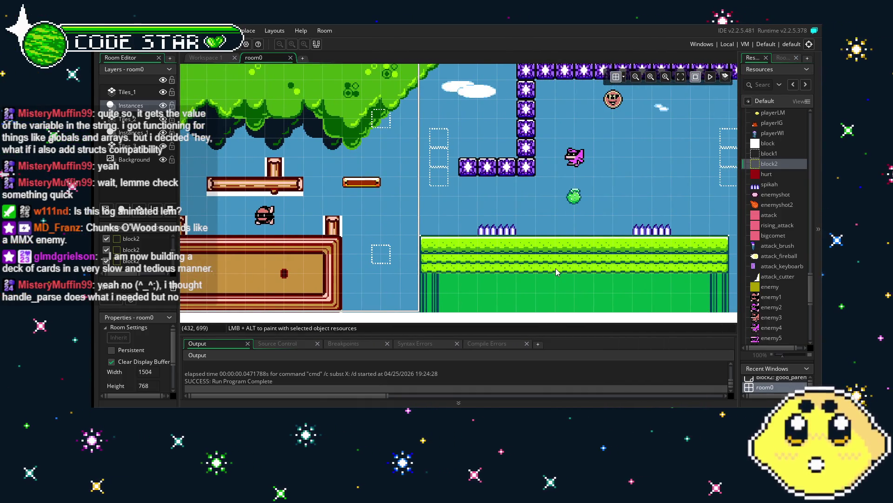
left_click_drag(625, 279, 378, 292)
left_click_drag(695, 248, 198, 288)
scroll("up", 3)
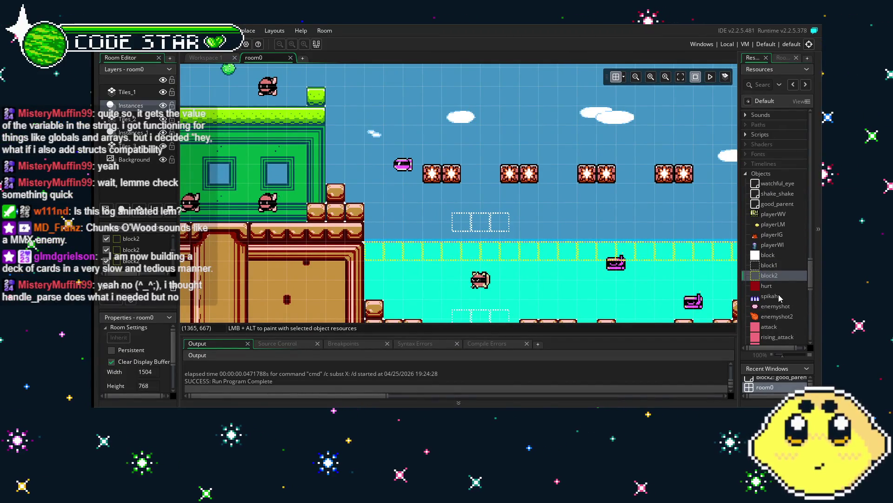
scroll("down", 3)
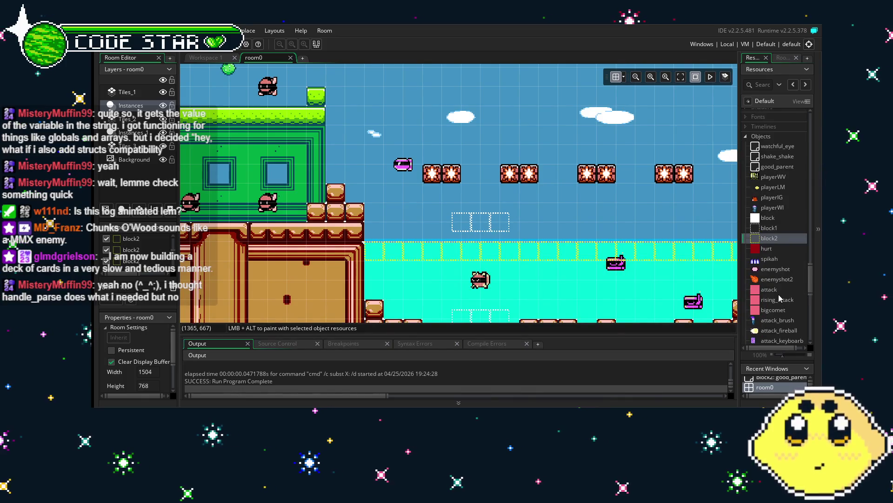
scroll("down", 3)
scroll("down", 3)
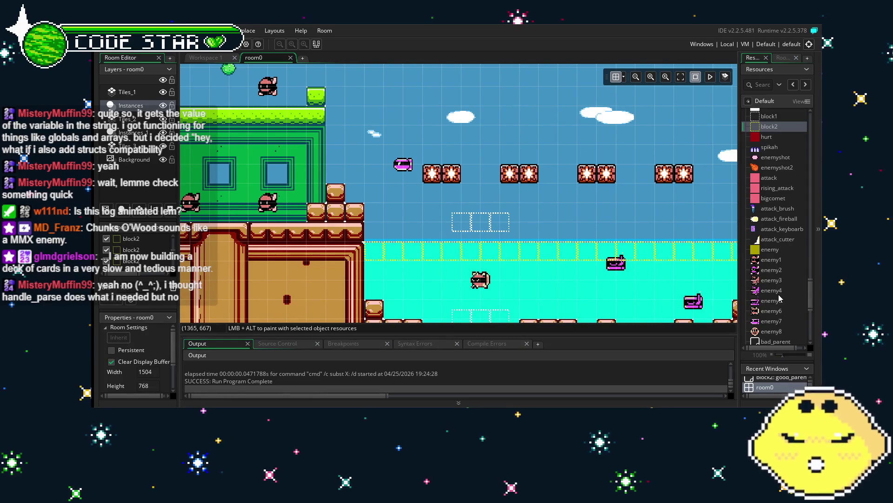
left_click_drag(576, 270, 524, 232)
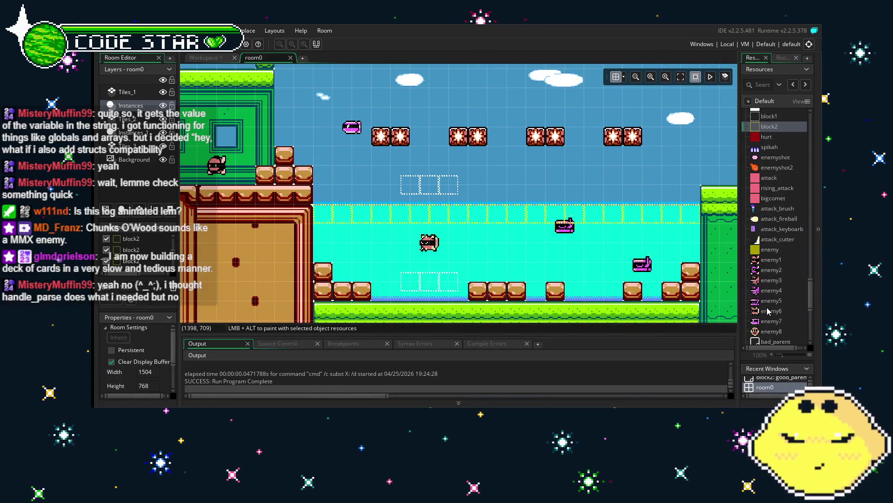
scroll("down", 3)
scroll("down", 3)
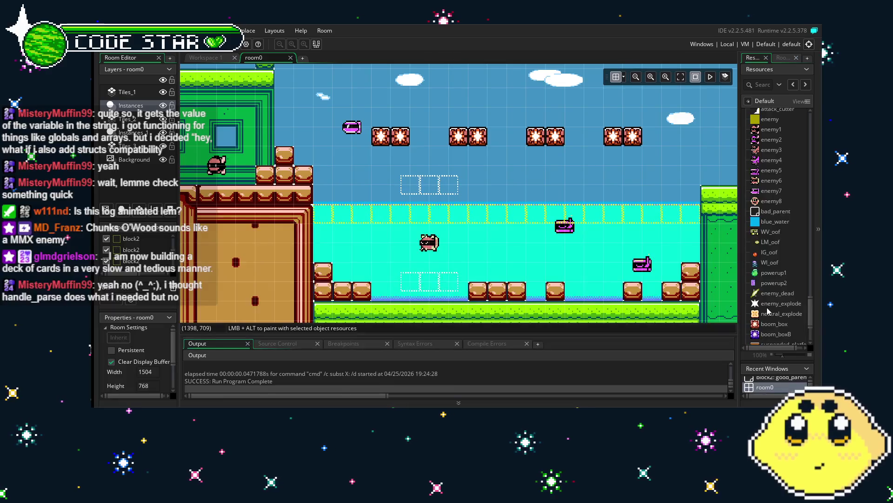
scroll("down", 3)
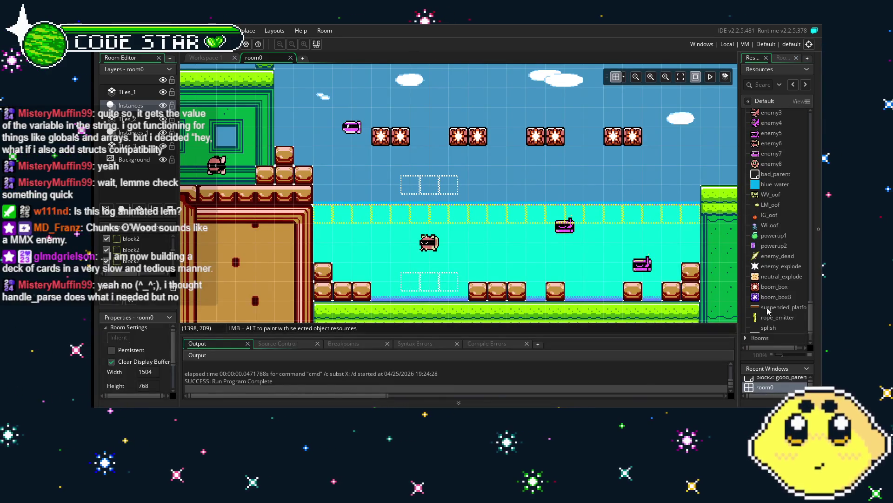
scroll("up", 3)
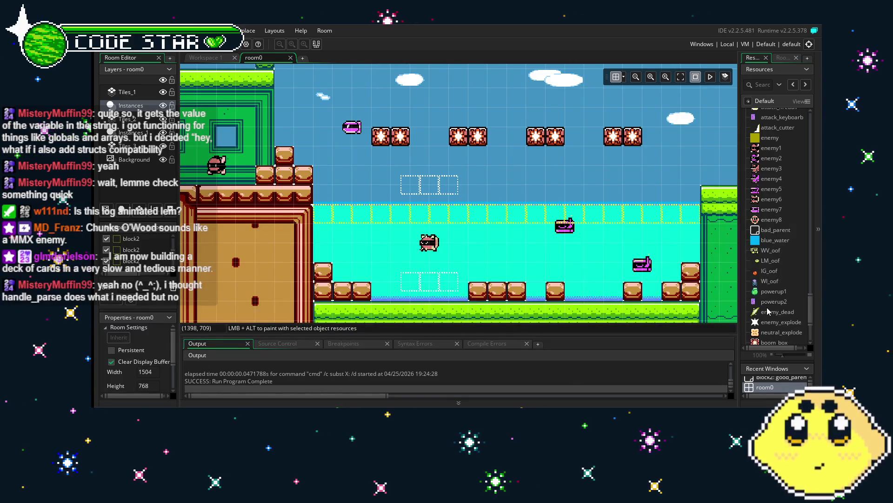
scroll("up", 3)
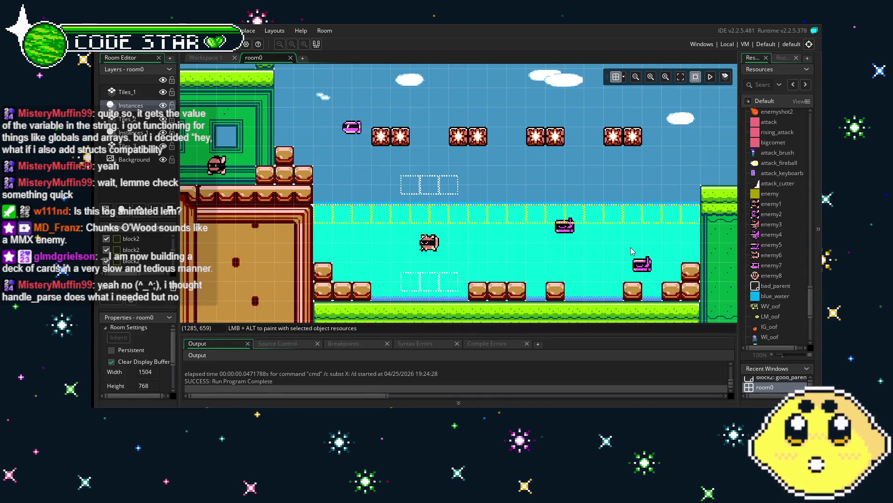
left_click_drag(630, 247, 574, 253)
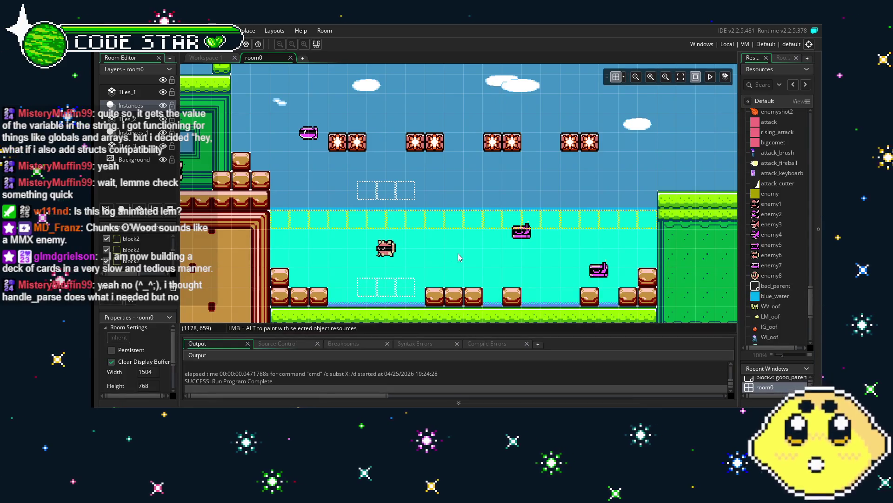
left_click_drag(459, 257, 399, 267)
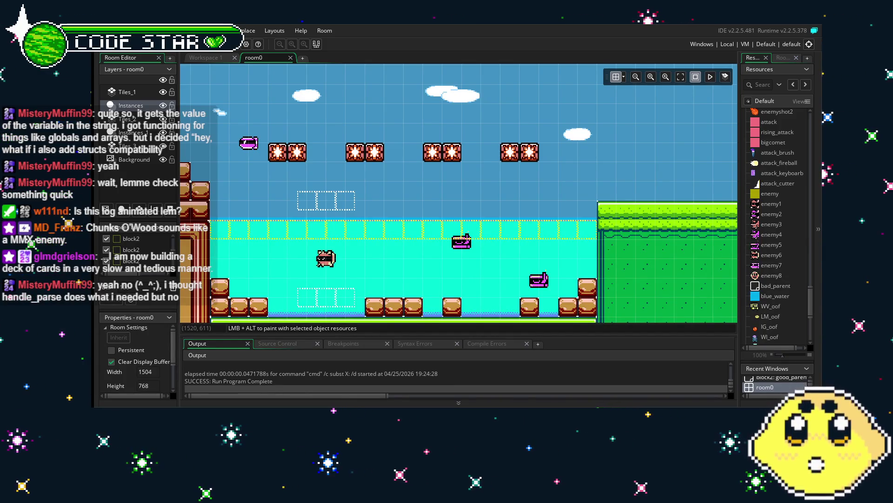
left_click_drag(702, 248, 594, 254)
left_click_drag(368, 275, 450, 261)
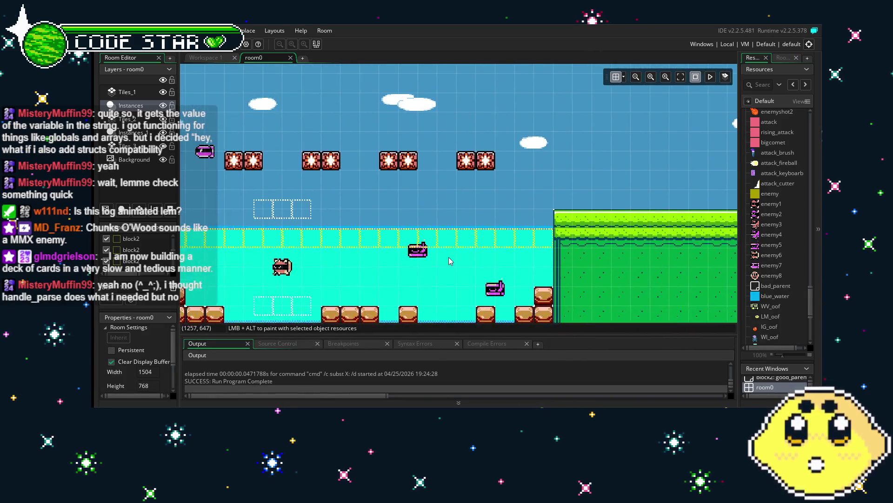
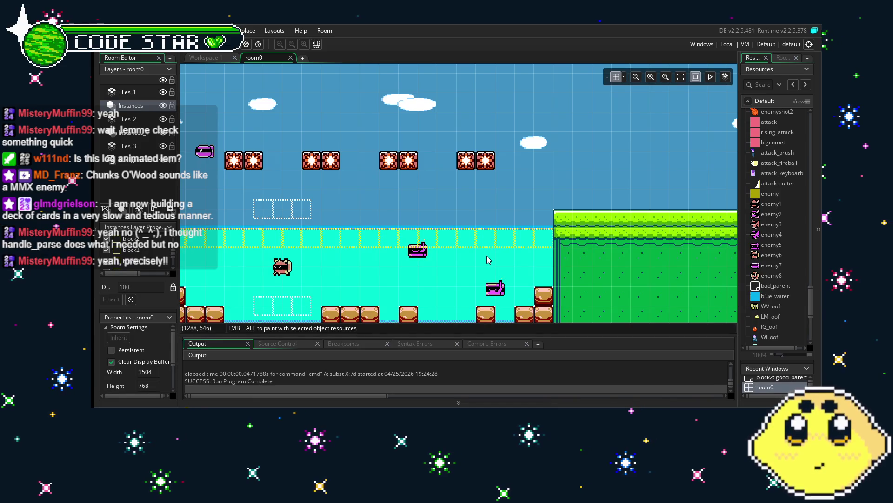
- Pan and zoom around the room0 level to center the view on the tree platforms
left_click_drag(488, 259, 434, 259)
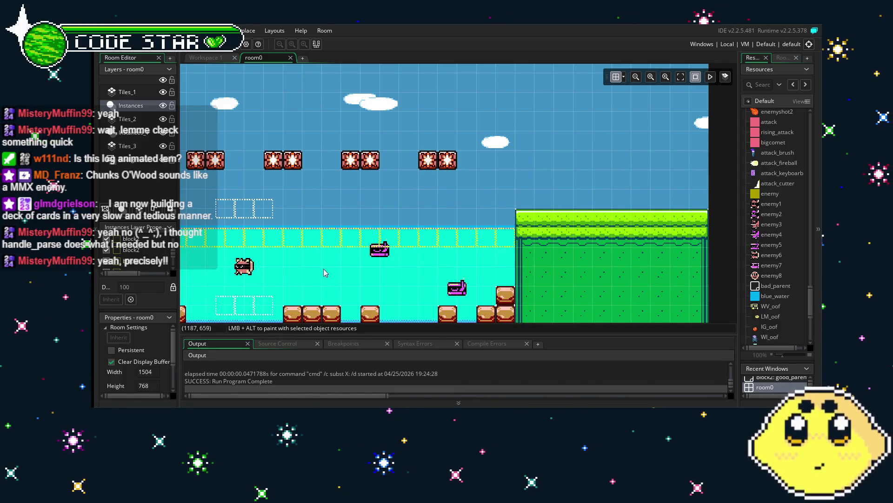
scroll("left", 3)
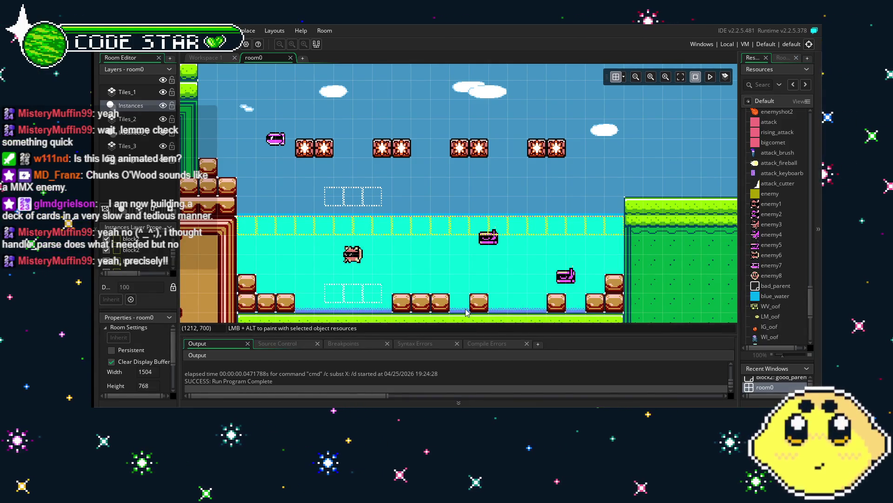
scroll("right", 3)
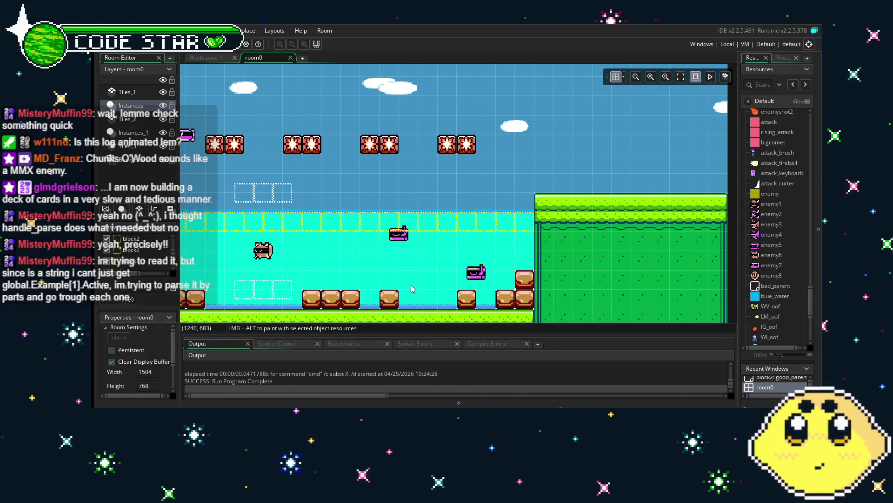
left_click_drag(411, 286, 437, 279)
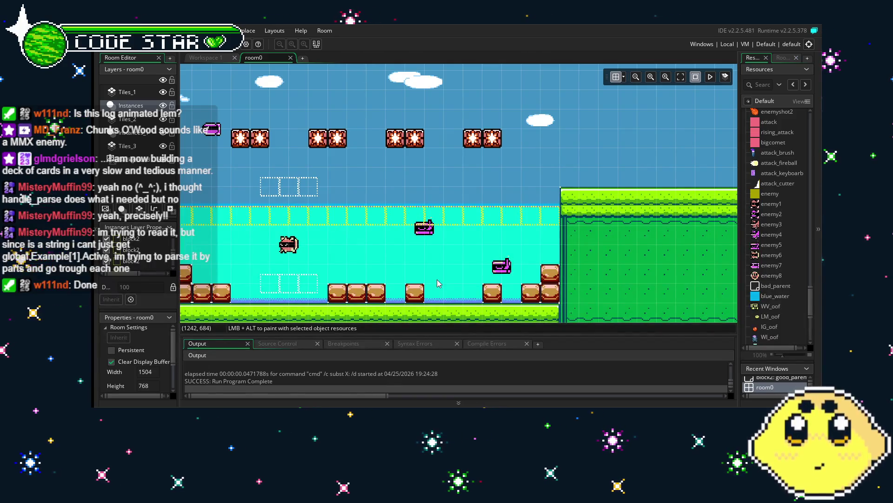
left_click_drag(350, 297, 418, 287)
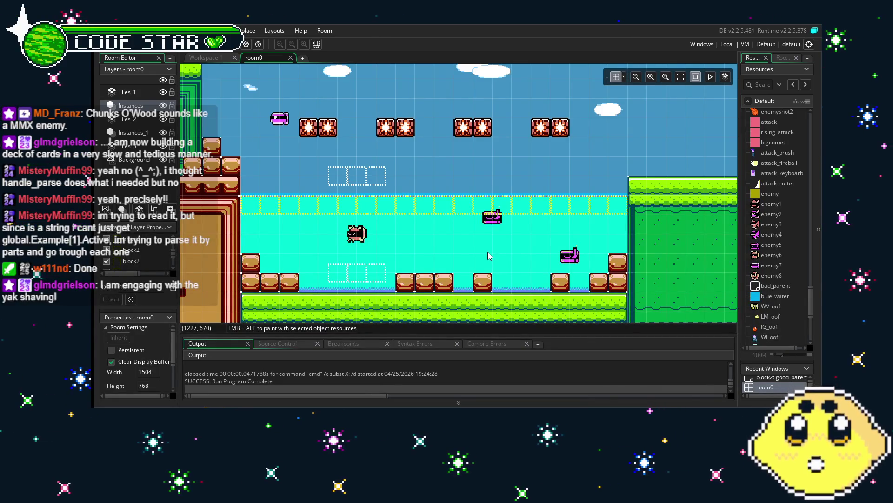
left_click_drag(476, 245, 366, 264)
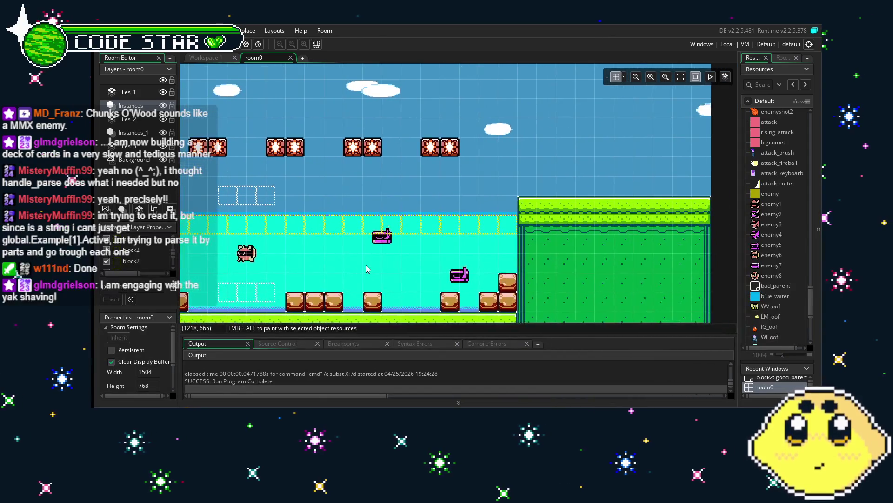
left_click_drag(422, 253, 470, 253)
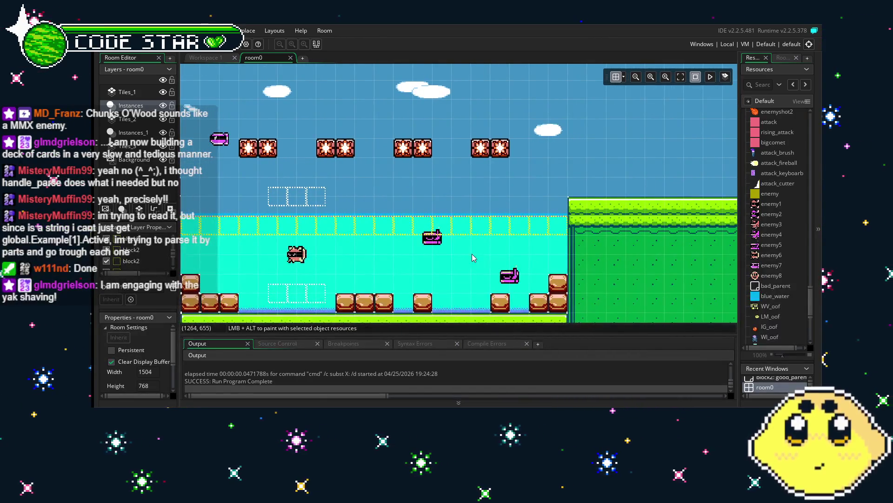
left_click_drag(530, 223, 477, 229)
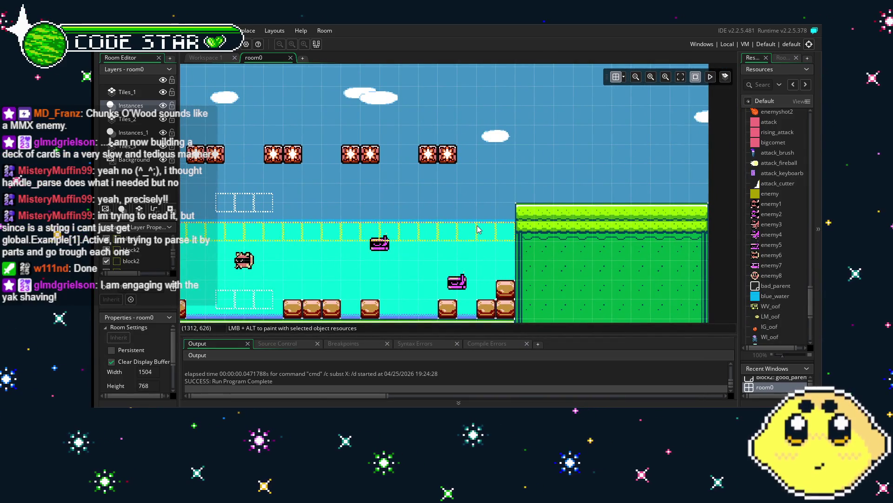
left_click_drag(477, 229, 510, 247)
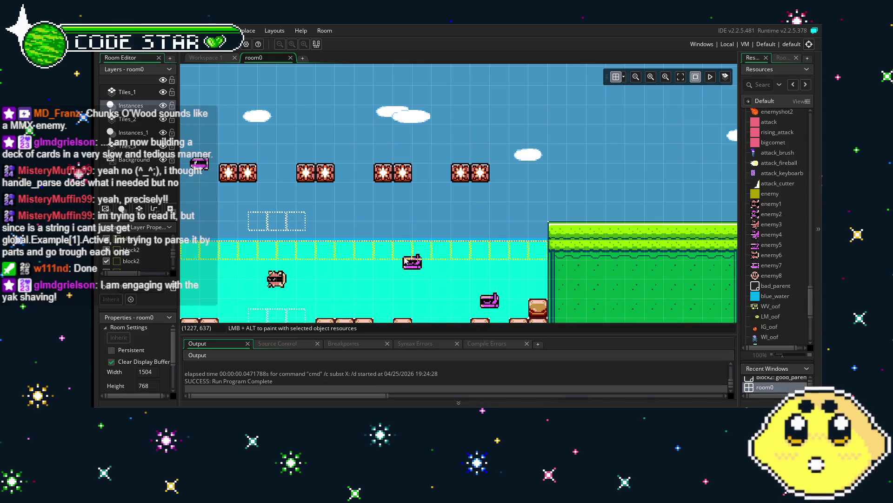
scroll("left", 3)
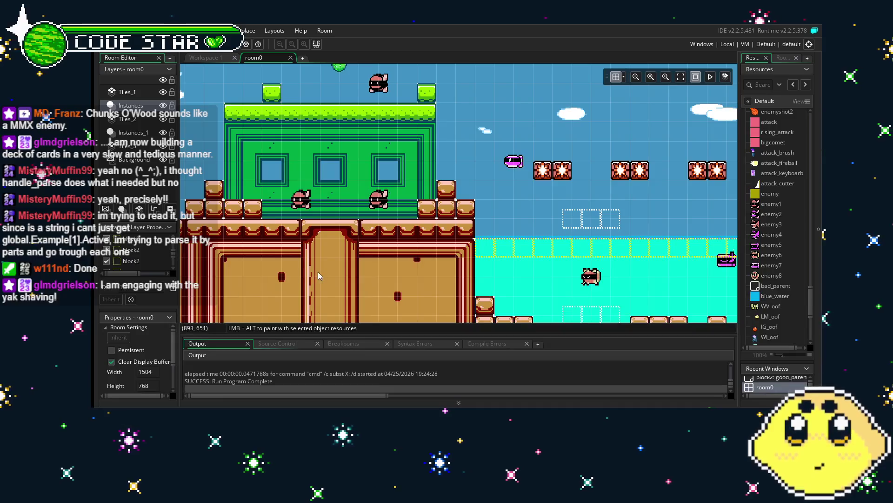
scroll("left", 3)
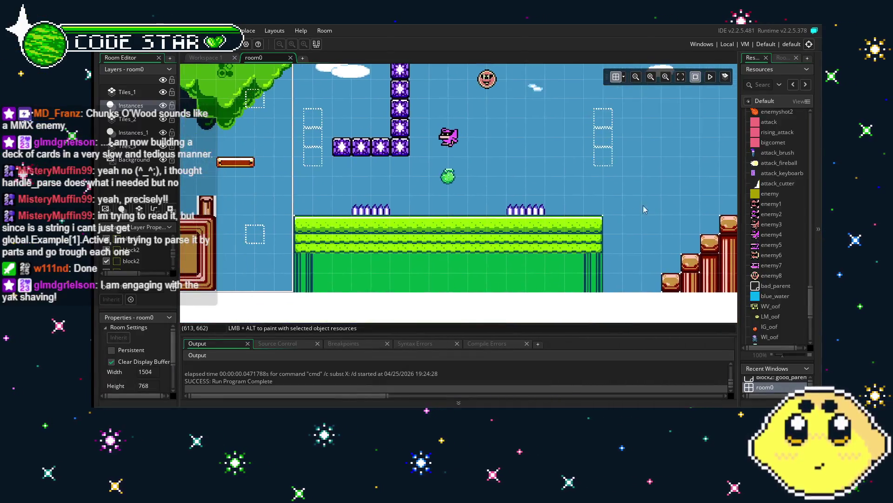
scroll("left", 3)
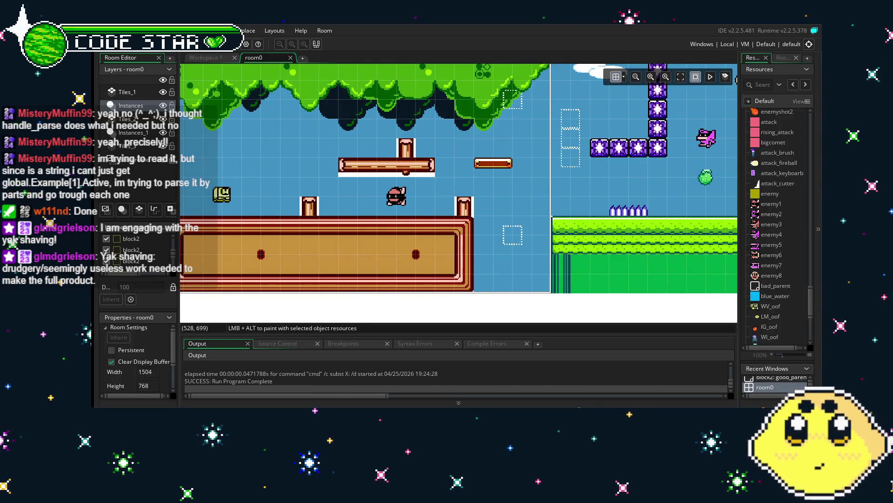
left_click_drag(493, 247, 575, 291)
scroll("up", 3)
scroll("up", 3)
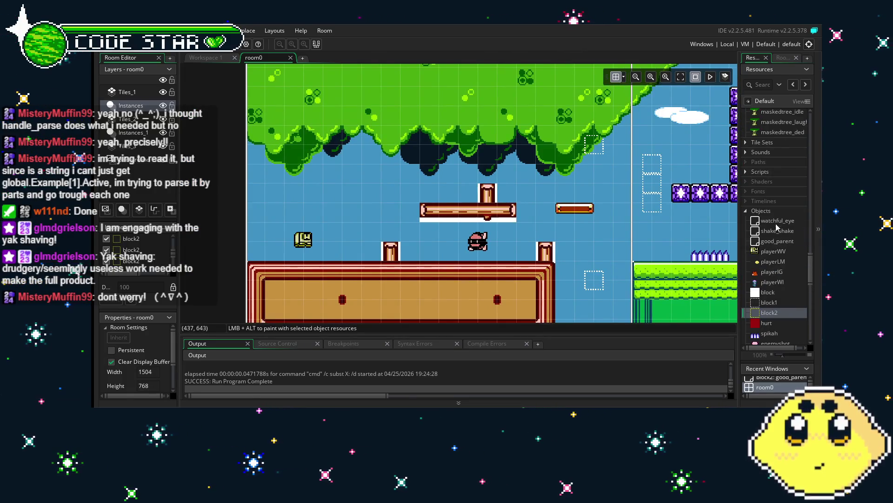
- Open watchful_eye's Draw GUI code and append a new global.Example[1].Active line
double_click(776, 222)
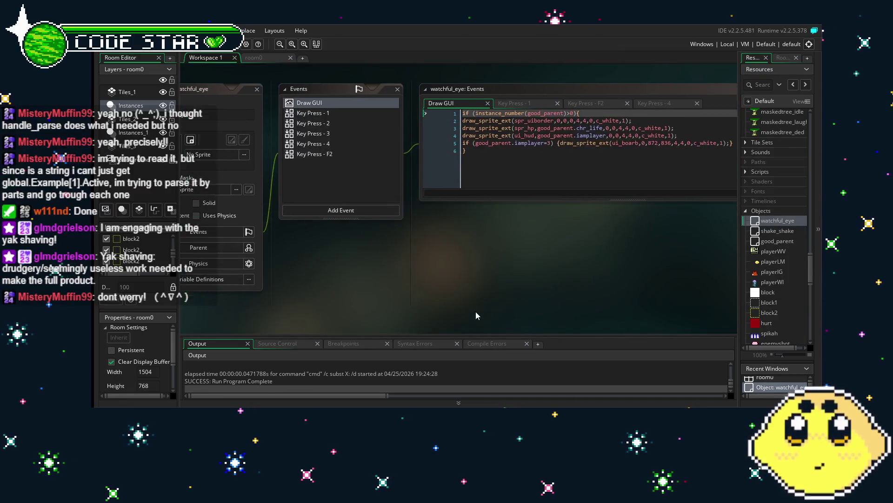
left_click(557, 222)
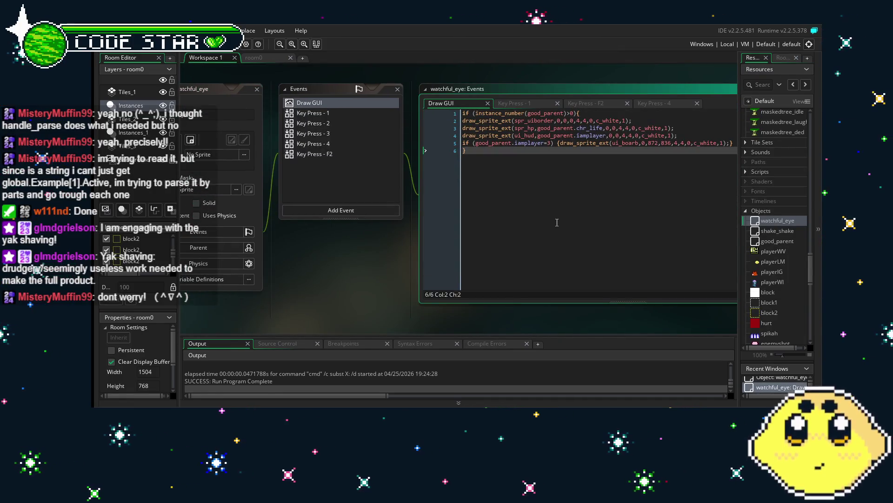
key("Return")
key("Return")
type("global.Example[1].Active")
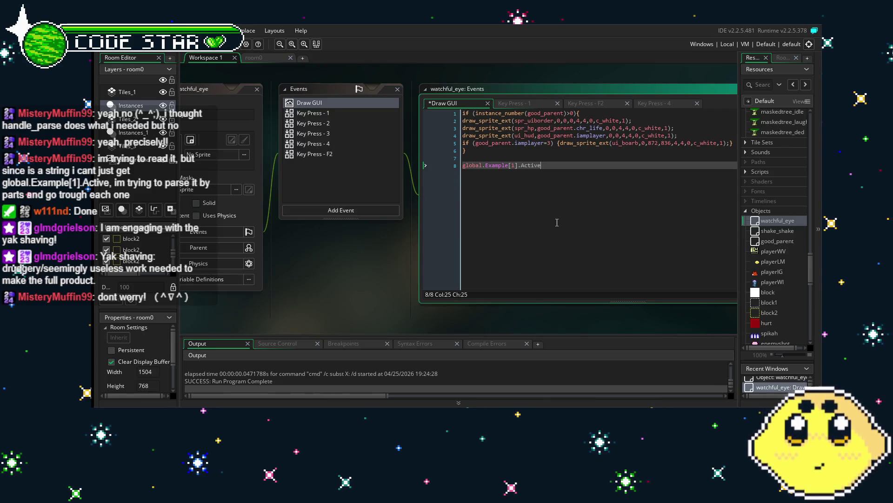
- Put the caret at the array index of line 8
left_click_drag(557, 223, 499, 223)
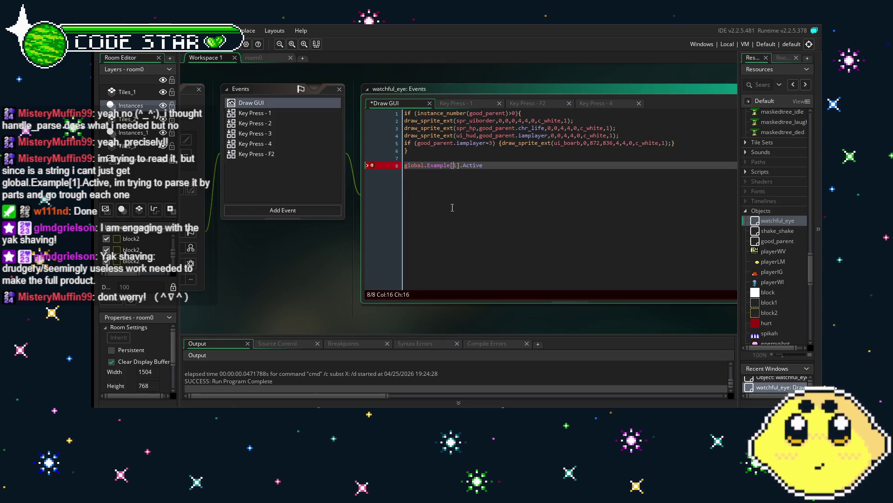
scroll("down", 3)
scroll("up", 3)
left_click(456, 166)
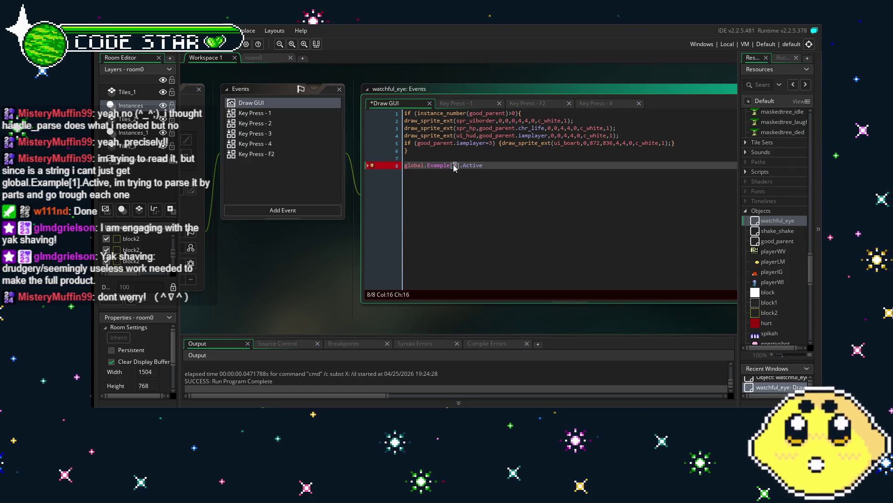
- Change line 8's index from 1 to "string", making it global.Example["string"].Active, then return to room0
type("\"st")
type("ring\"")
key("End")
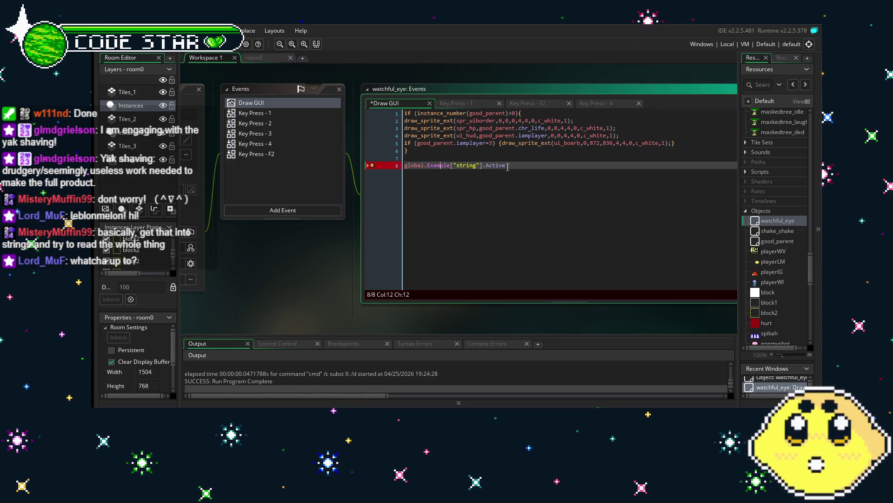
left_click(508, 166)
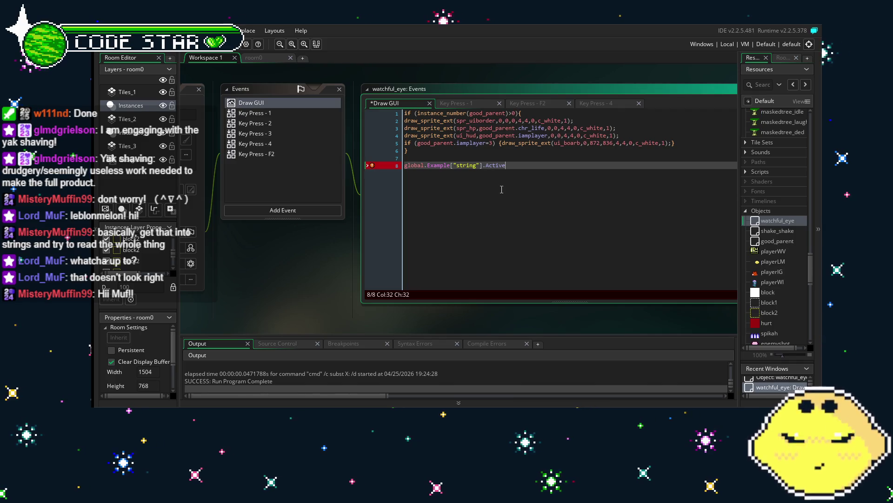
key("Left")
left_click_drag(501, 204, 471, 212)
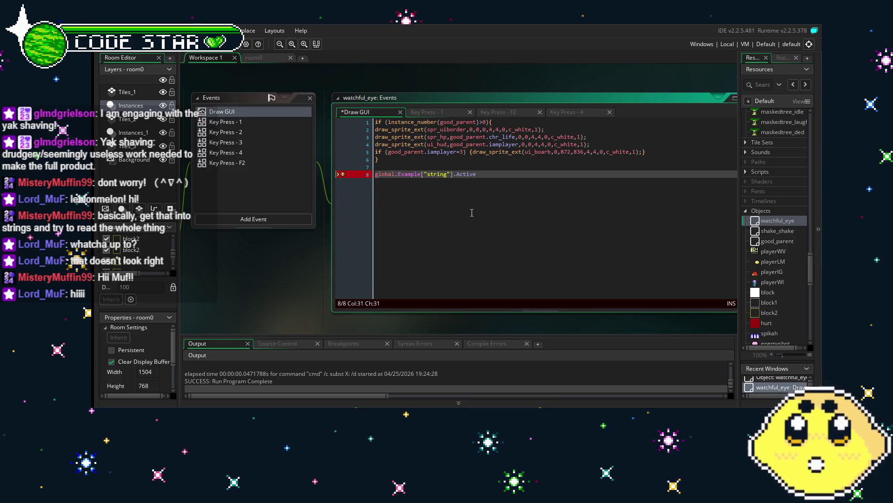
left_click(253, 64)
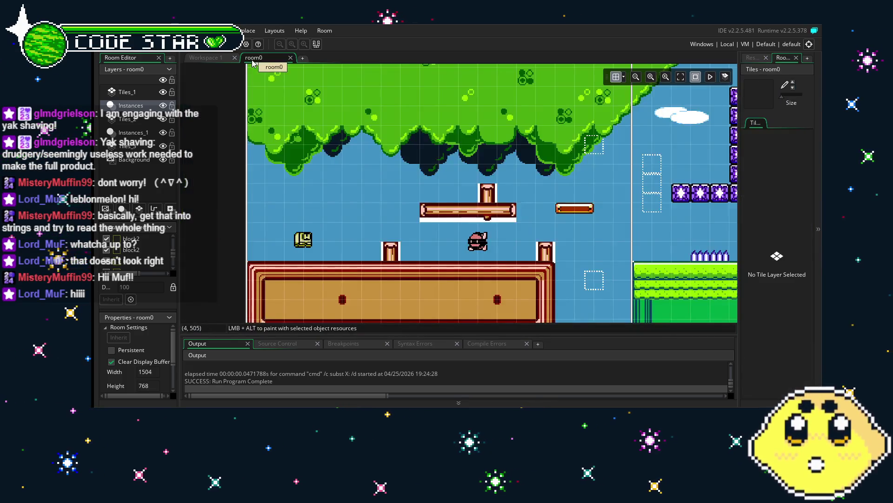
- Scroll around the room0 canvas, then switch back to watchful_eye's Draw GUI code with Ctrl+Tab
scroll("right", 3)
scroll("up", 3)
scroll("right", 3)
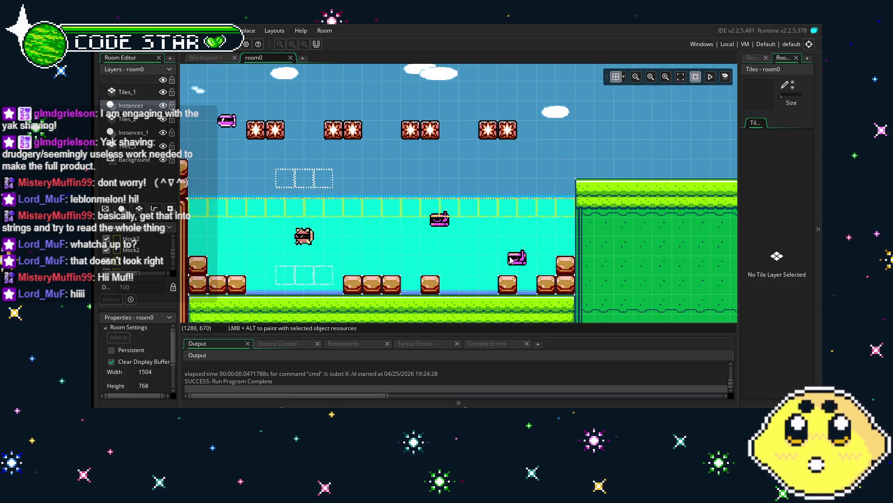
scroll("left", 3)
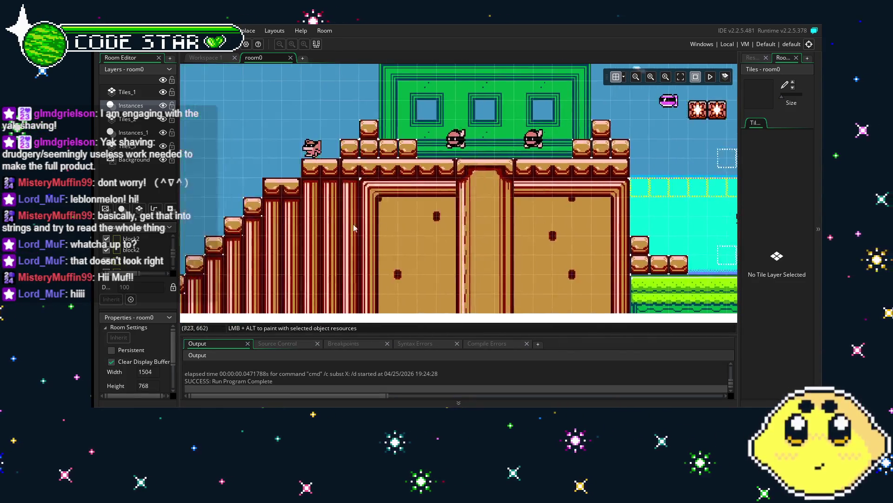
key("ctrl+Tab")
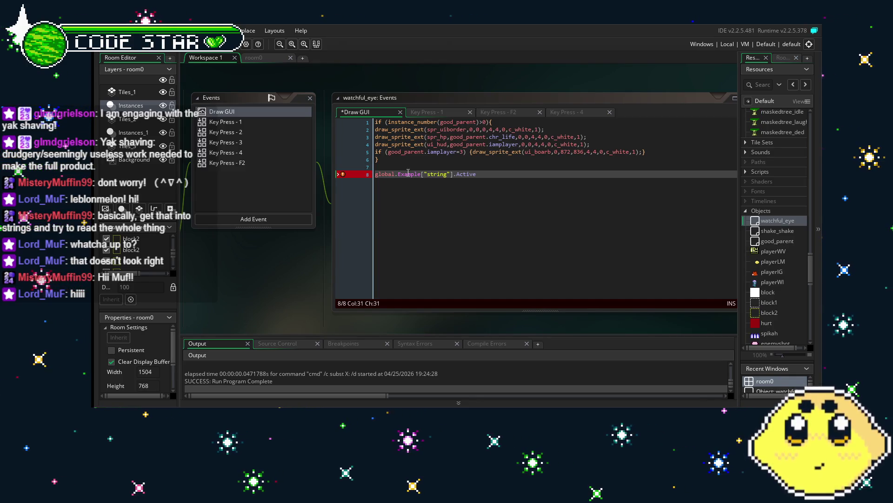
double_click(437, 175)
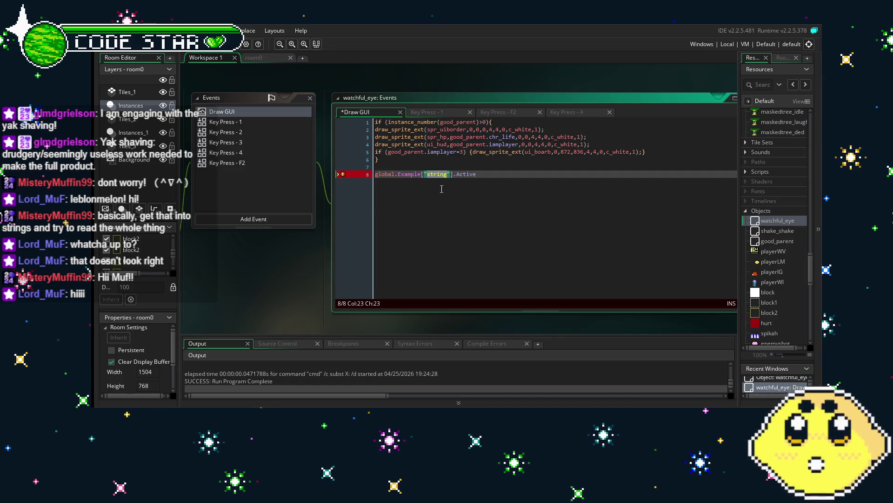
key("Left")
key("Left")
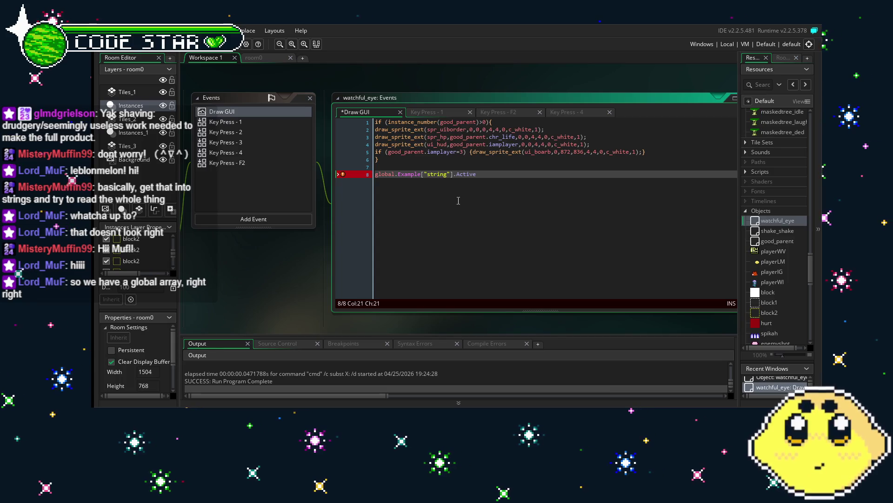
left_click(479, 202)
type("1")
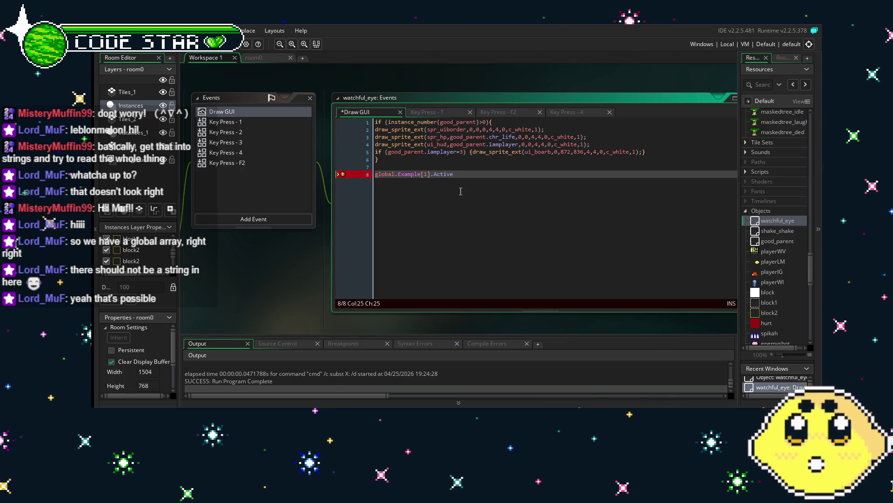
type("\"")
type("\"")
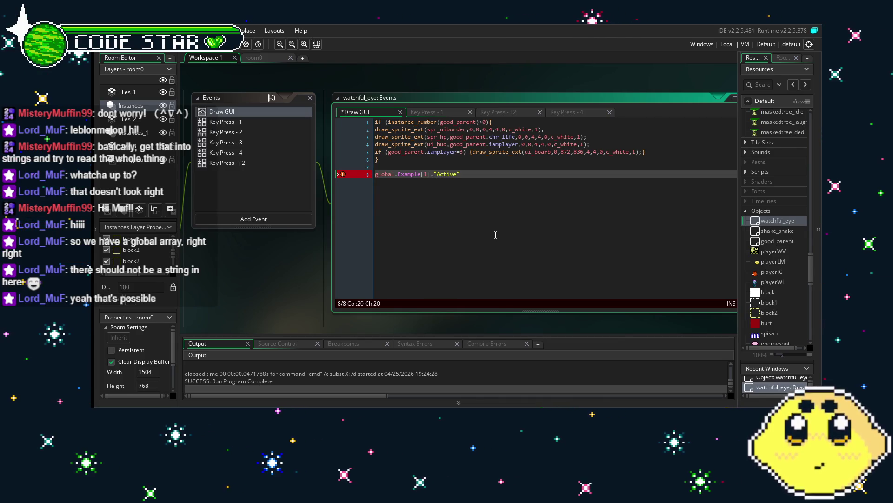
key("ctrl+z")
key("ctrl+z")
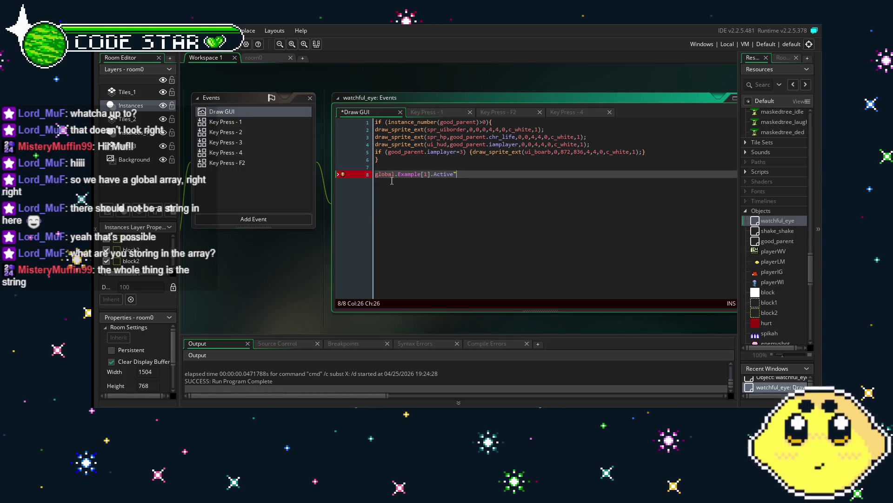
left_click(376, 174)
type("\"")
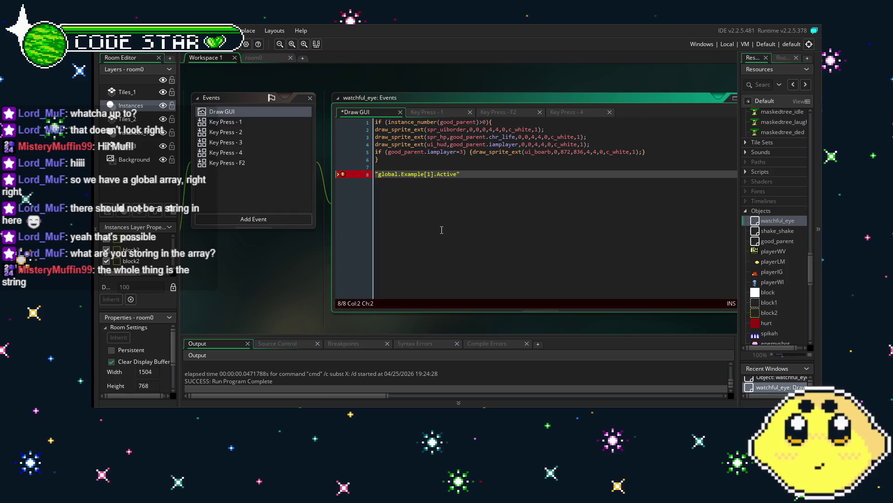
mouse_move(343, 175)
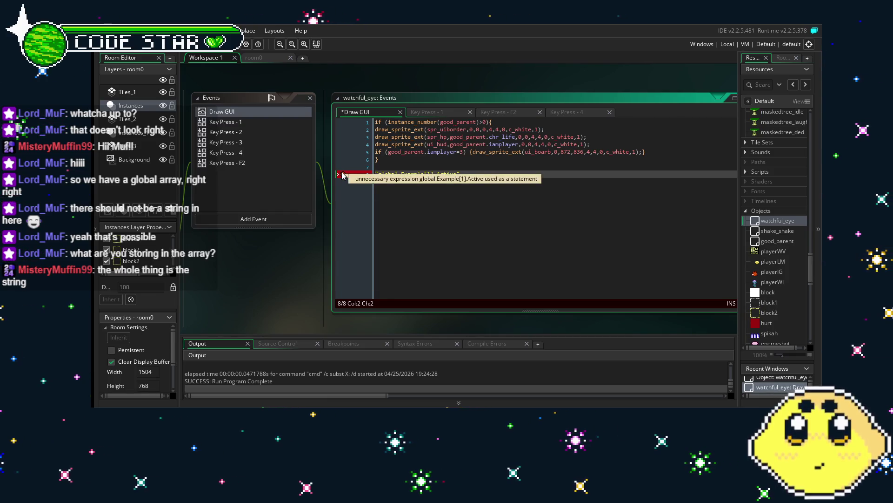
left_click(520, 203)
key("BackSpace")
key("Home")
key("Delete")
key("End")
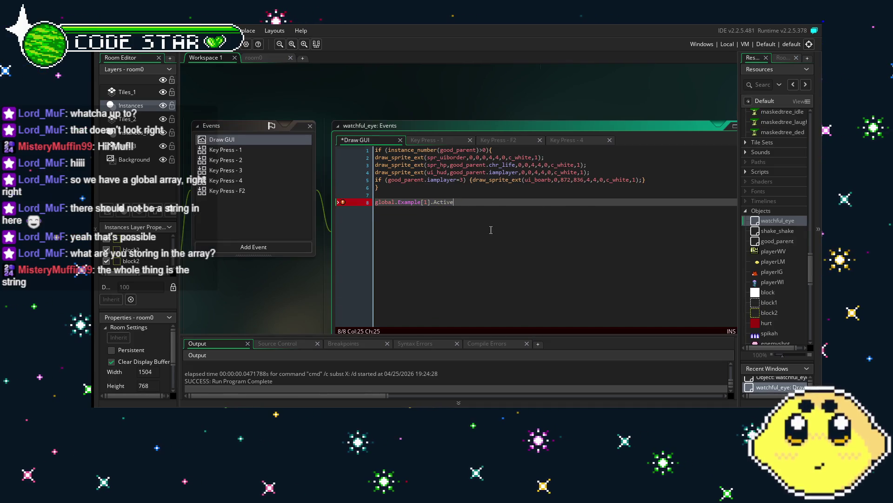
left_click(427, 174)
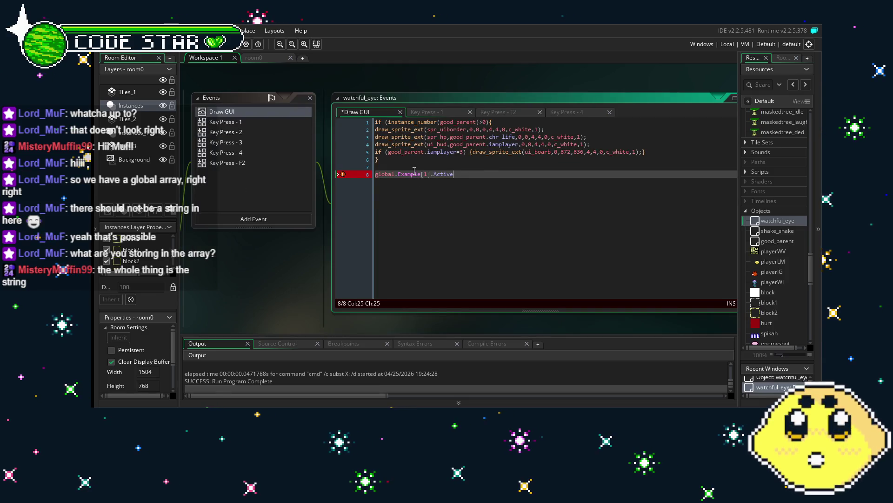
left_click(456, 258)
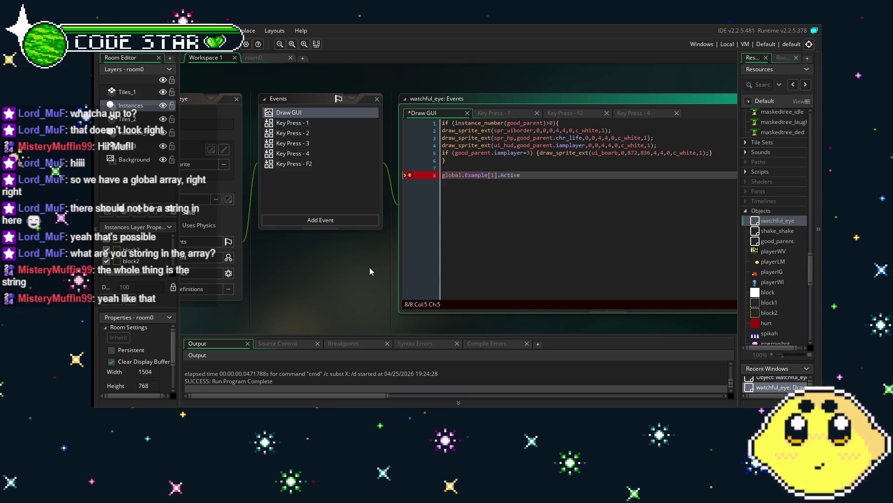
left_click(539, 173)
type("\"")
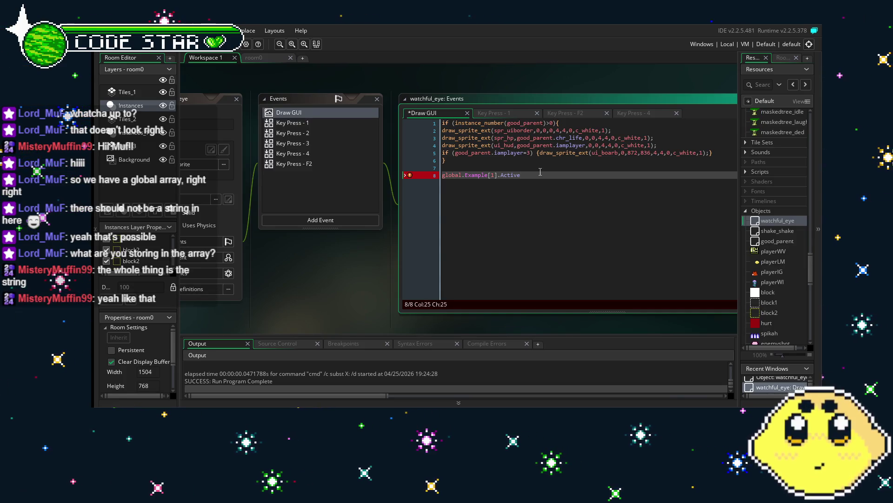
key("Home")
type("\"")
left_click(555, 178)
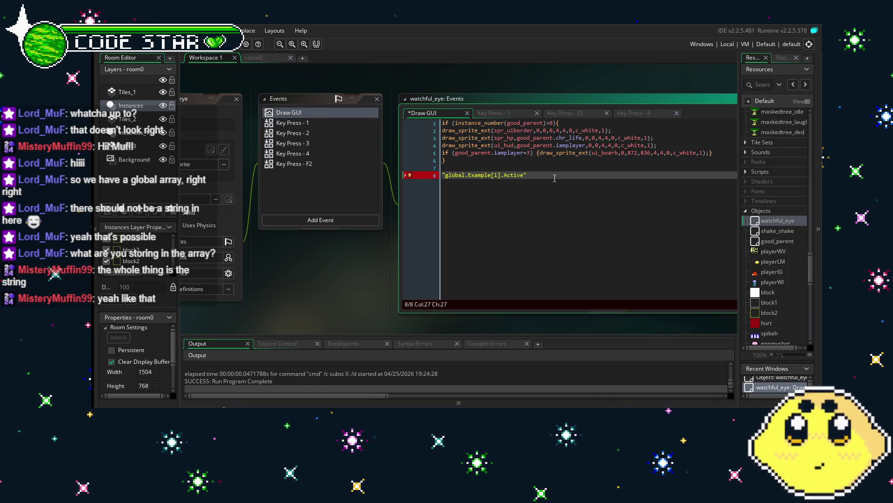
mouse_move(409, 177)
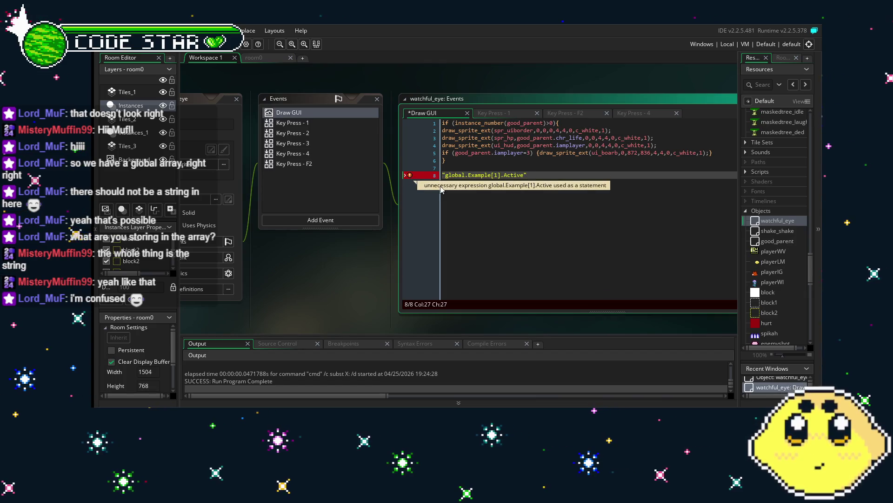
key("BackSpace")
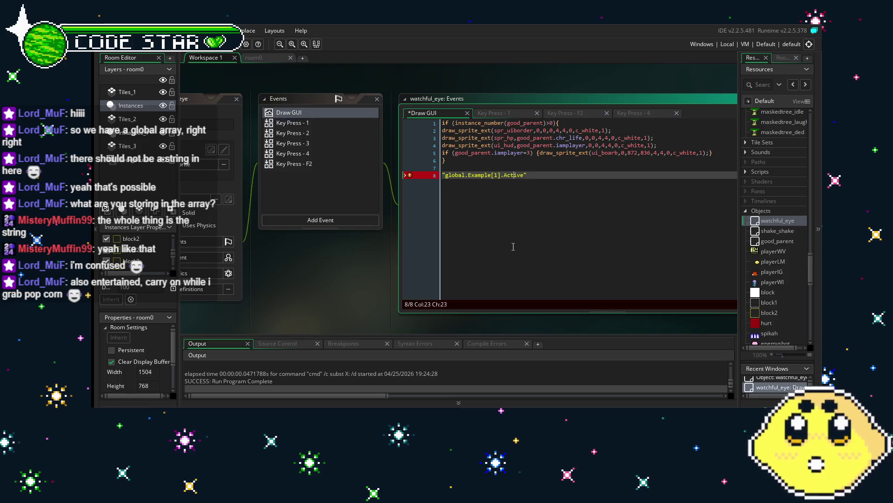
scroll("right", 3)
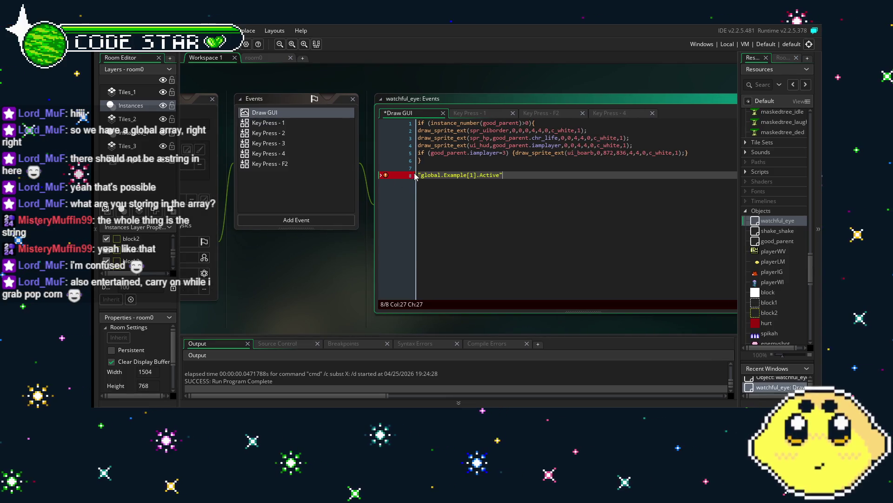
left_click(459, 216)
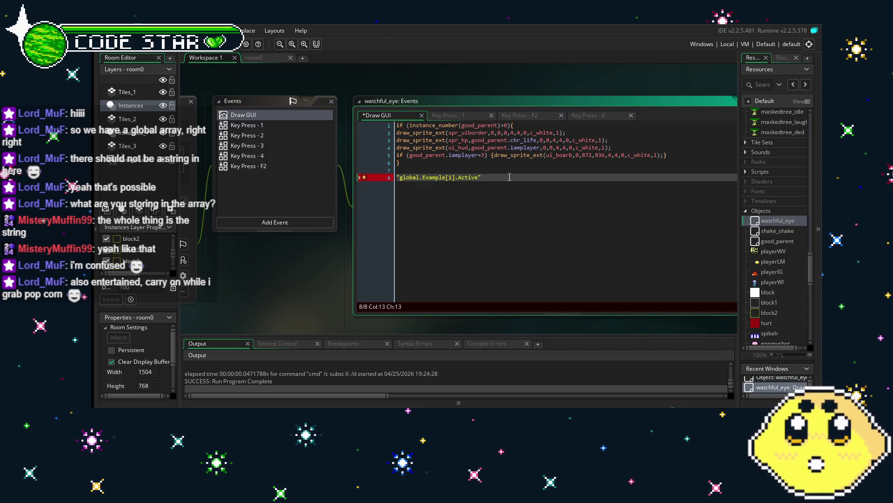
left_click_drag(510, 177, 383, 187)
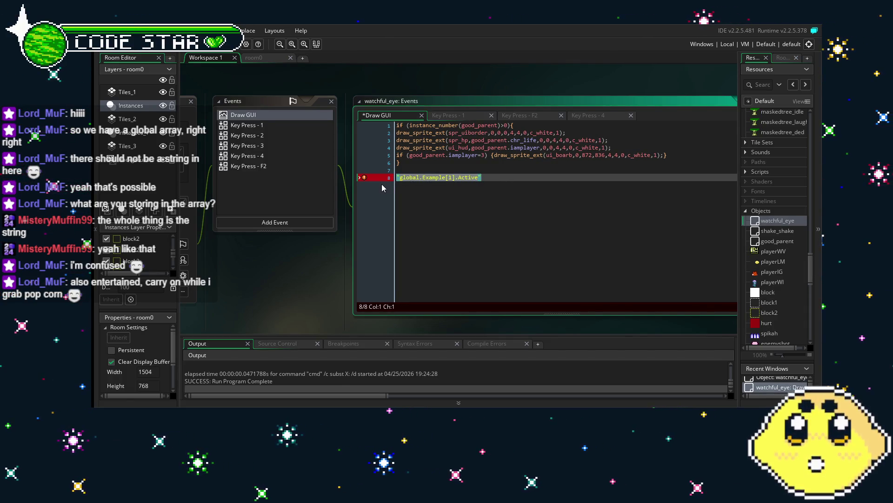
- Cut the quoted global.Example[1].Active string from line 8 and paste it over line 5's 0 subimage
key("BackSpace")
left_click(667, 155)
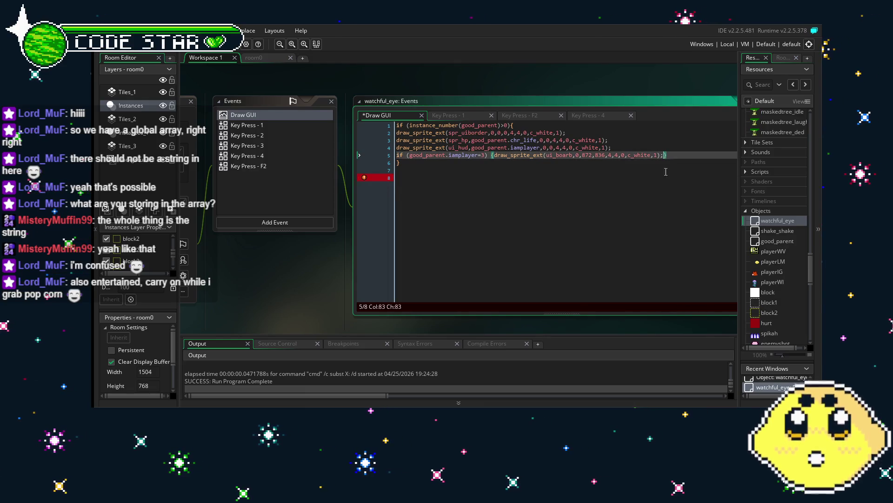
key("ctrl+v")
key("ctrl+z")
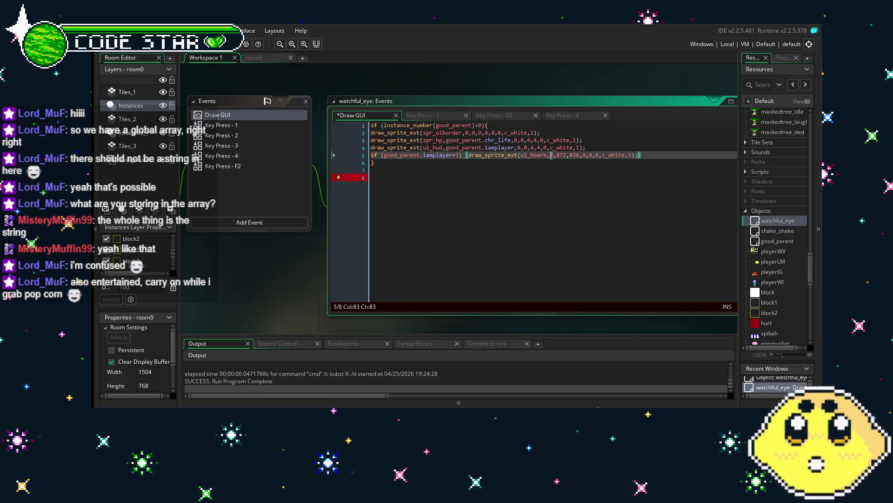
left_click(556, 155)
type("0")
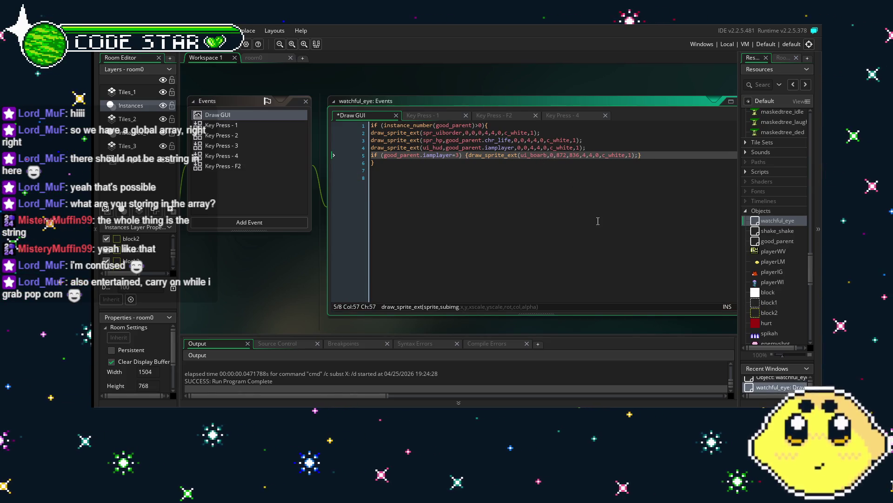
key("BackSpace")
key("ctrl+v")
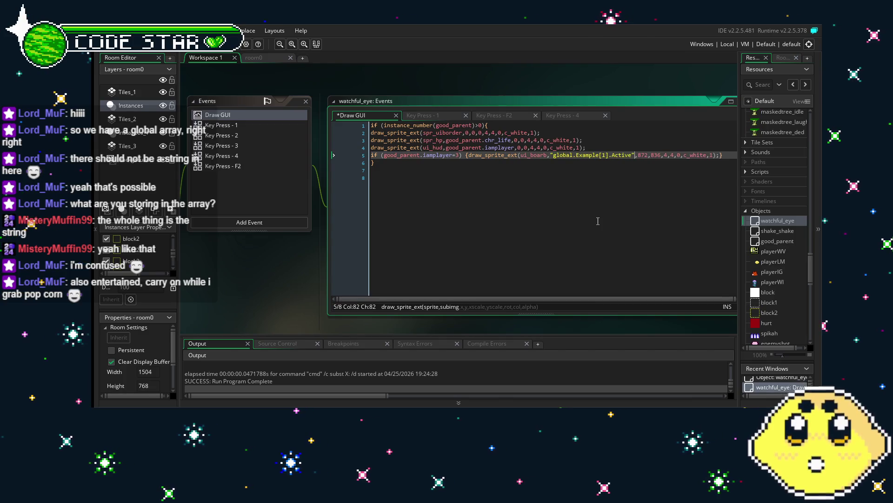
- Undo the paste and restore 0 as the subimage argument after ui_boarb on line 5
left_click(598, 221)
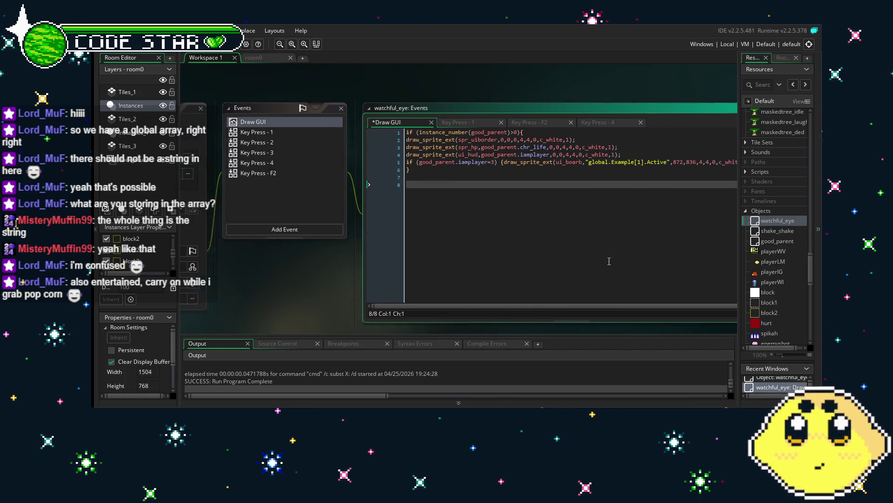
left_click_drag(618, 262, 561, 257)
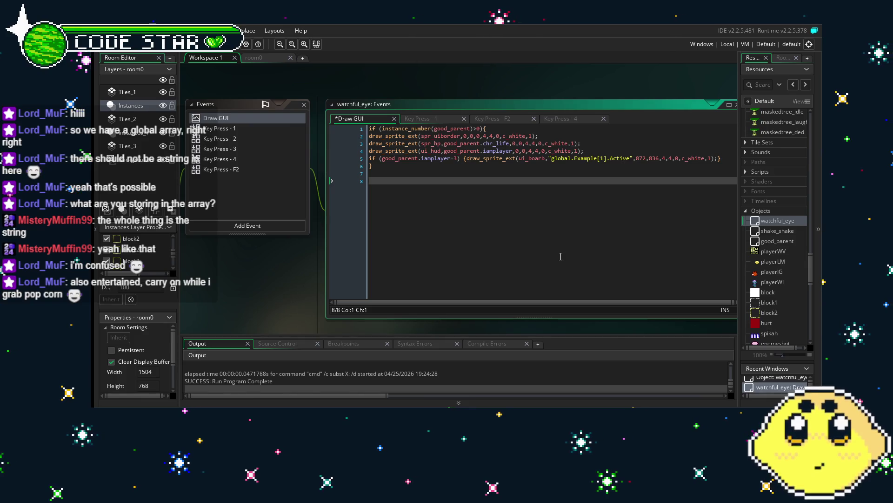
key("ctrl+z")
type("0")
- Save the project and paste the quoted global.Example[1].Active string back onto line 8
left_click(561, 257)
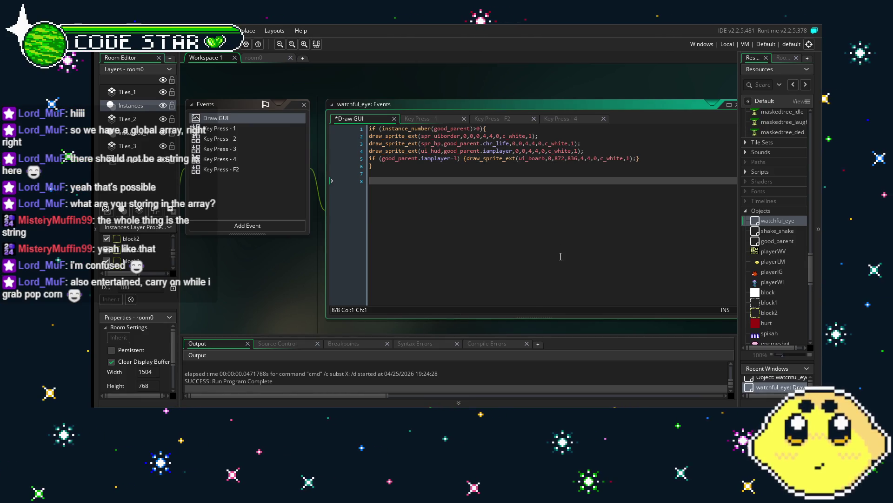
left_click_drag(512, 261, 572, 263)
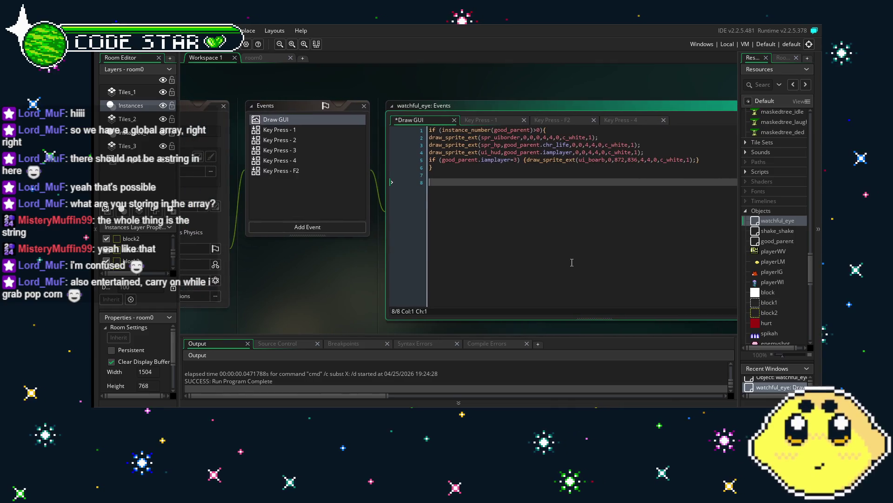
key("ctrl+s")
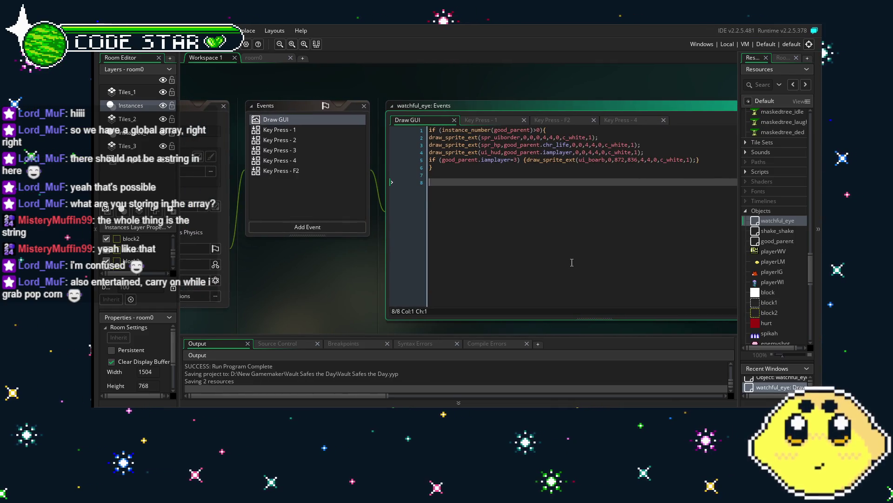
left_click_drag(572, 263, 553, 264)
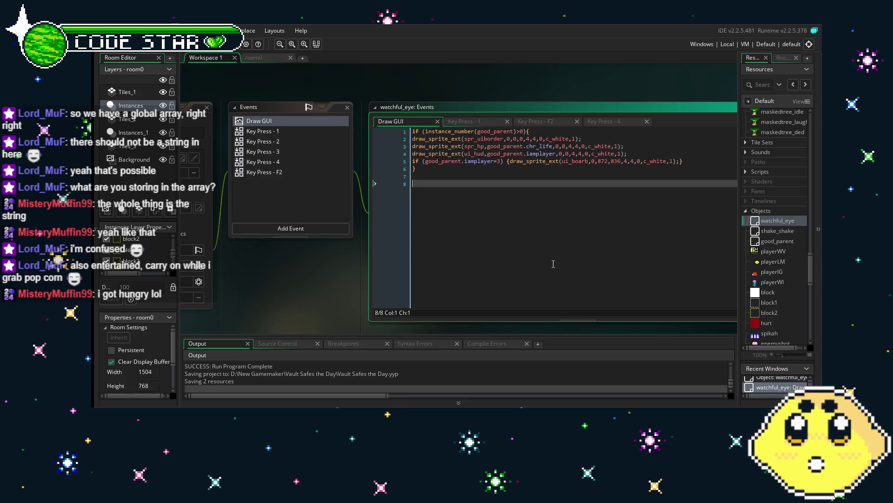
key("ctrl+v")
key("End")
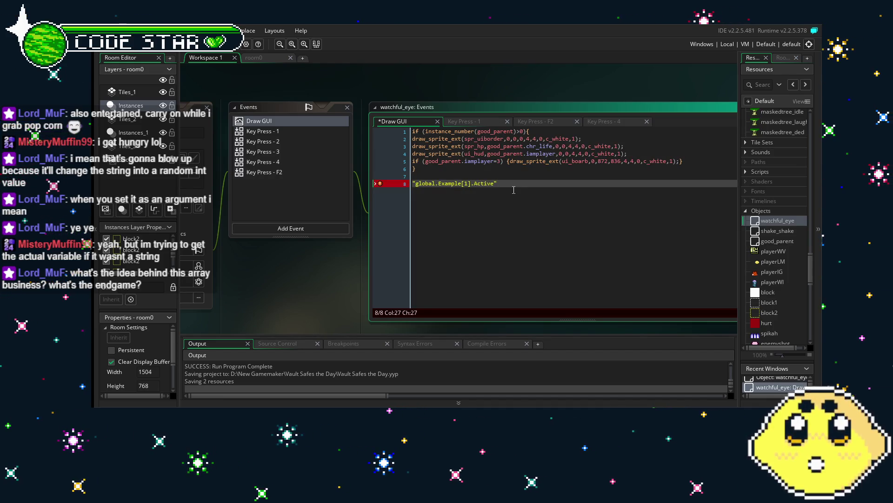
- Delete the leftover quoted global.Example line and blank line 7, leaving code ending at line 6, and save
left_click_drag(513, 190, 506, 184)
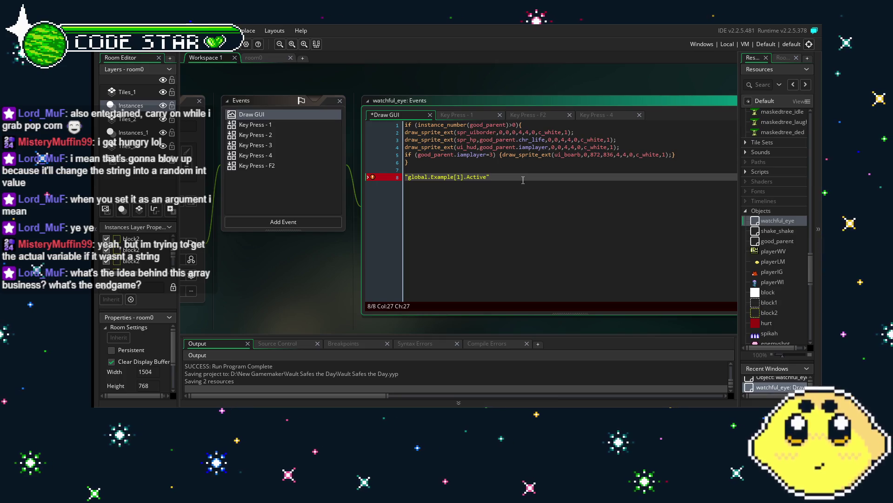
key("Left")
key("Left")
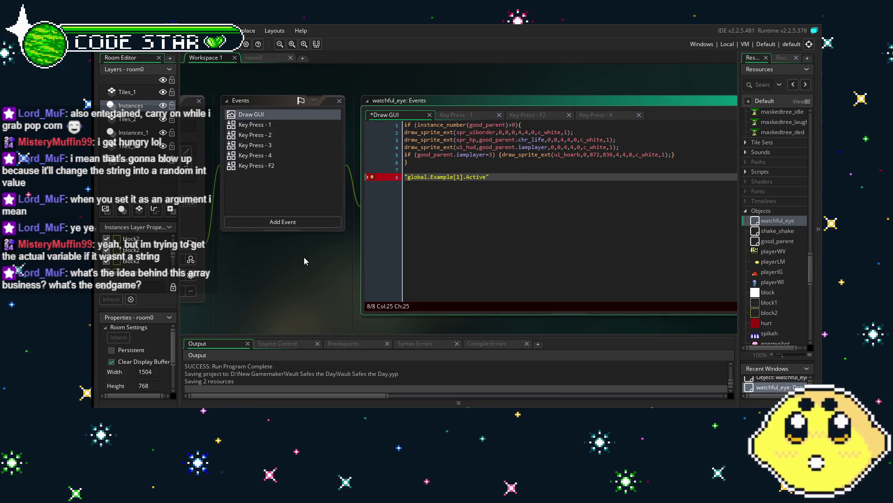
scroll("left", 3)
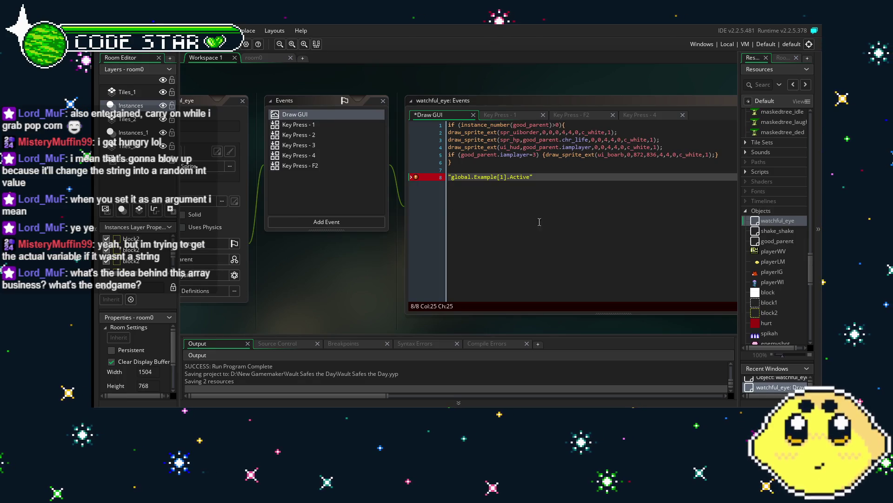
left_click_drag(619, 211, 444, 214)
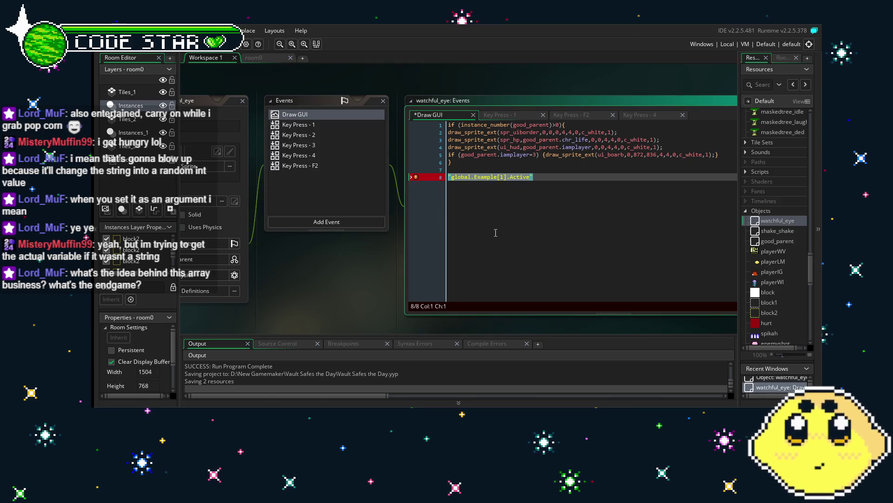
key("BackSpace")
key("BackSpace")
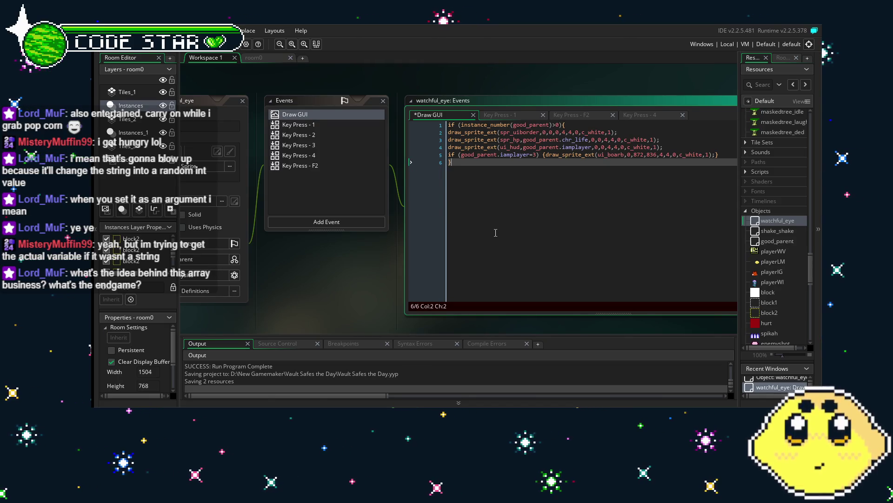
key("ctrl+s")
left_click_drag(336, 271, 329, 271)
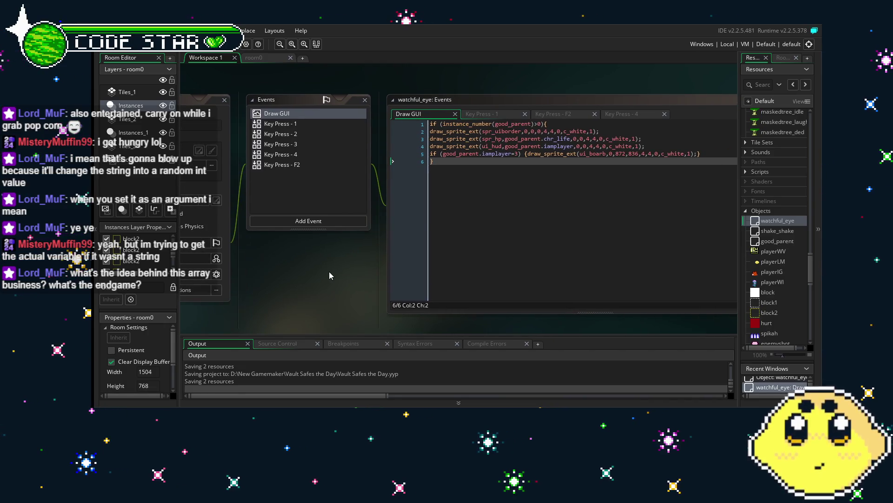
- Open block2's good_parent event and locate the instance_create_depth splish line inside the audio check
scroll("down", 3)
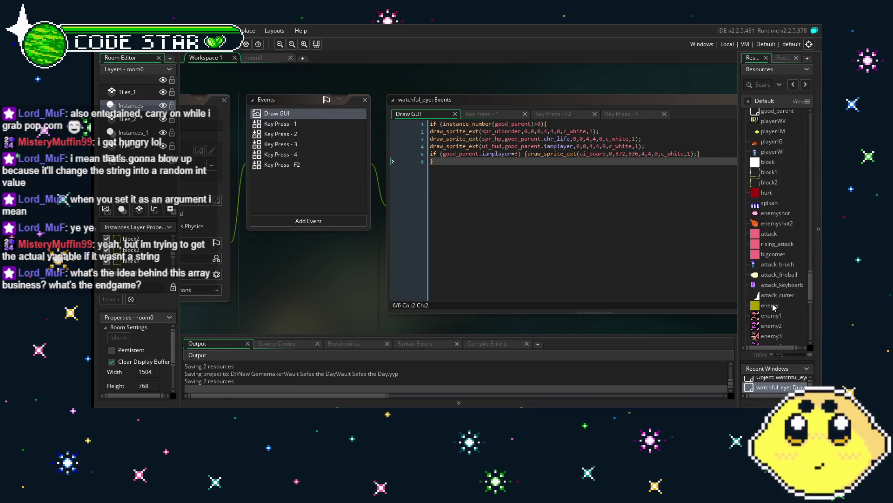
scroll("down", 3)
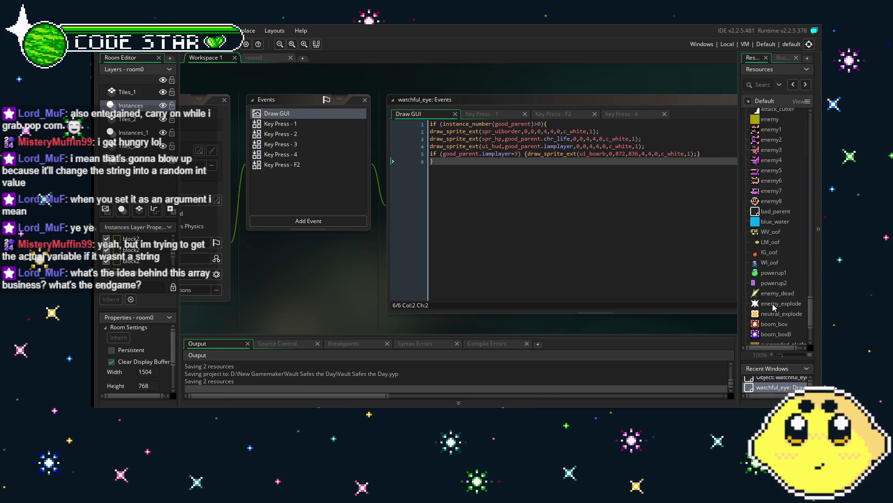
scroll("up", 3)
scroll("up", 3)
scroll("up", 3)
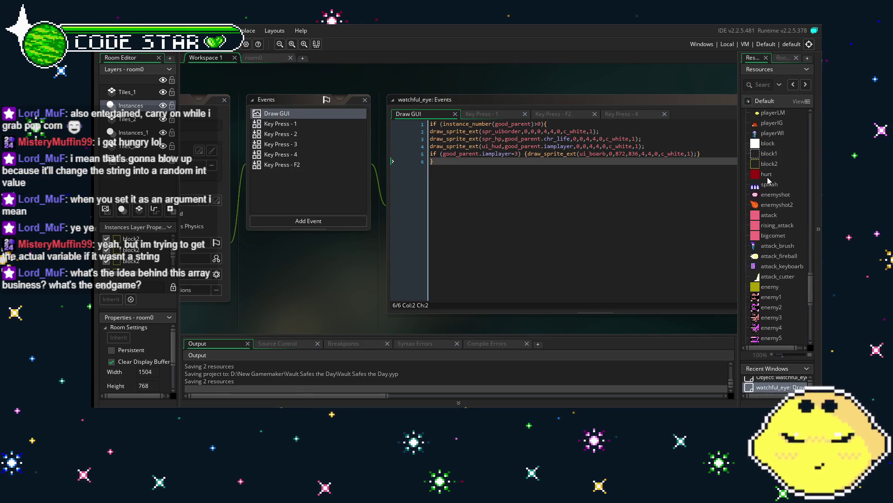
double_click(769, 165)
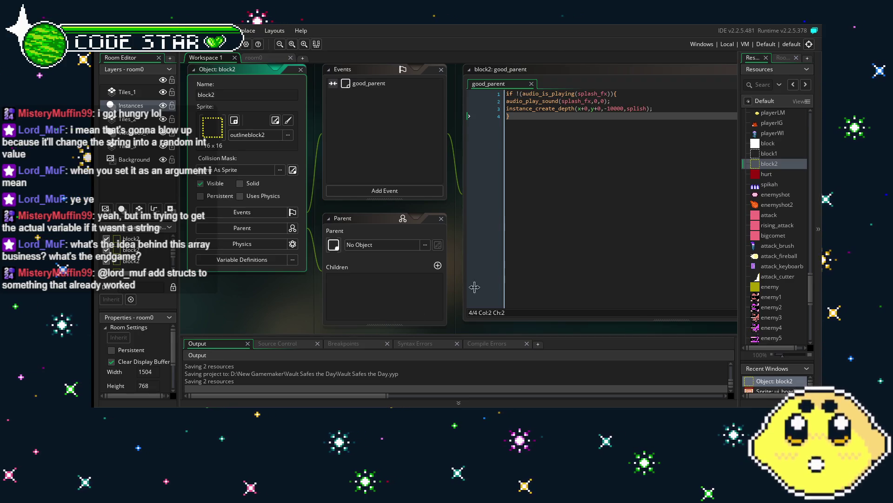
left_click(535, 258)
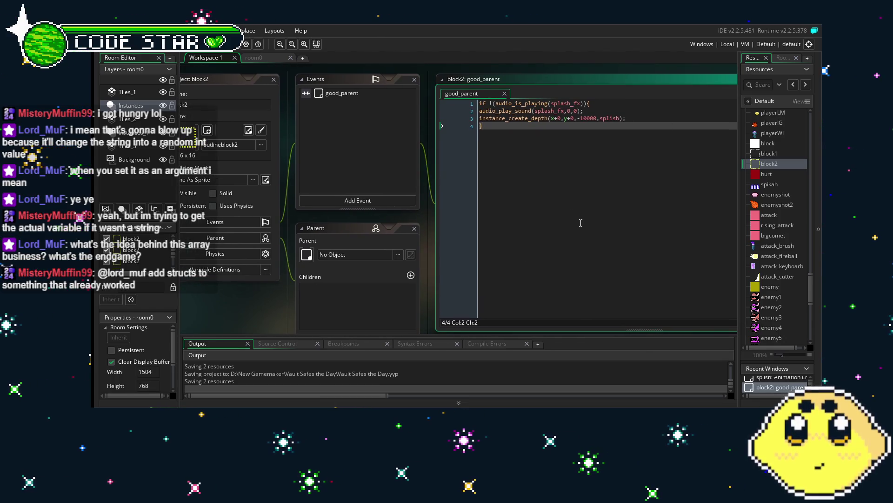
left_click(612, 113)
left_click(612, 119)
double_click(610, 118)
- Move the splish instance_create_depth line below the if block's closing brace, save, and run with F5
left_click(605, 165)
left_click_drag(605, 165, 555, 167)
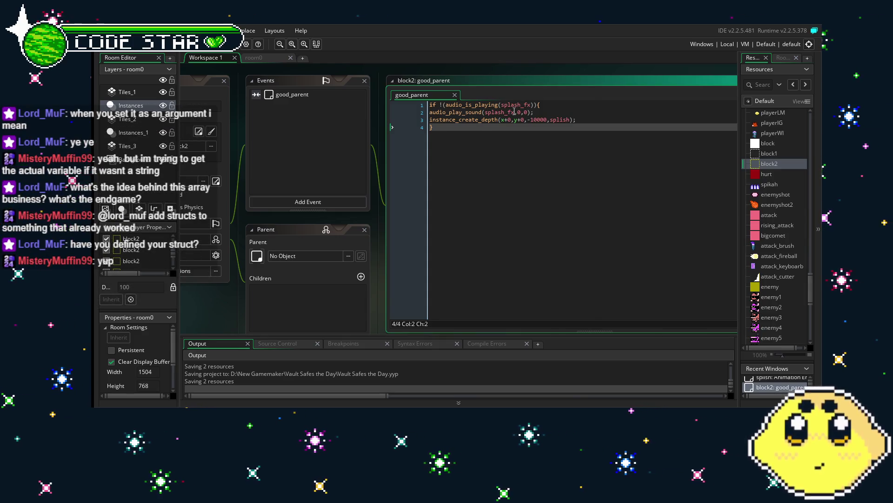
left_click_drag(490, 144, 504, 147)
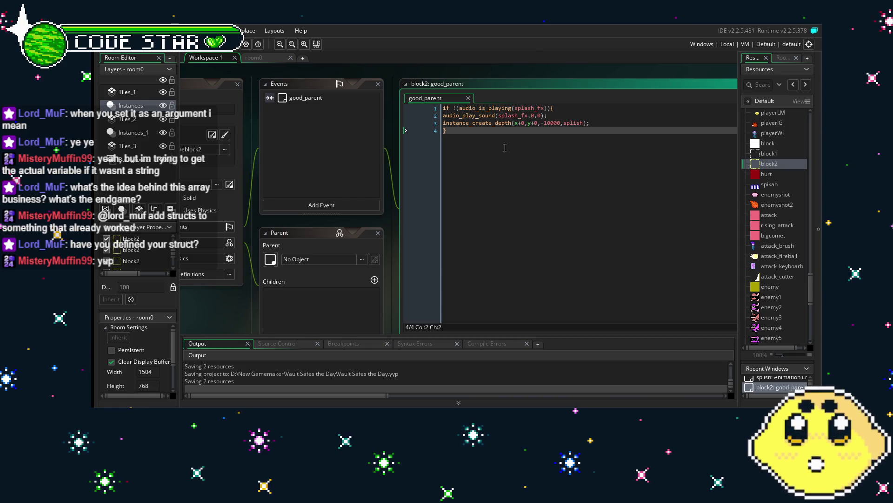
left_click_drag(535, 116, 545, 175)
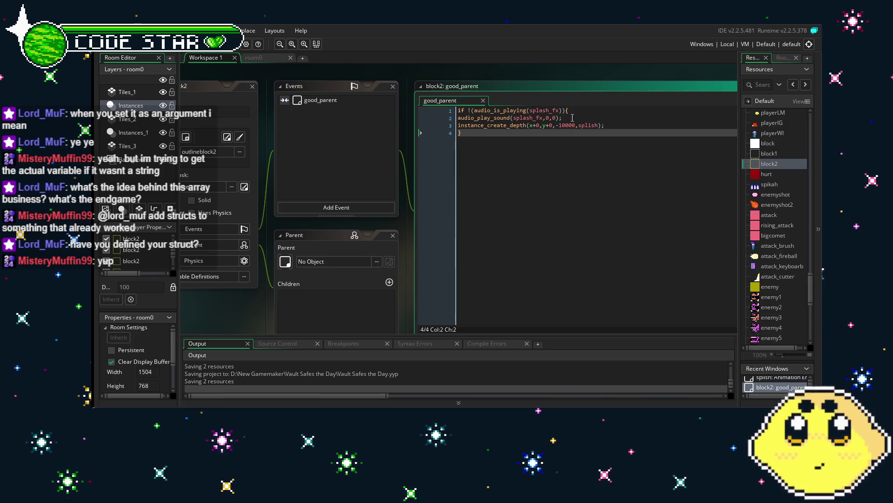
left_click_drag(555, 153, 572, 154)
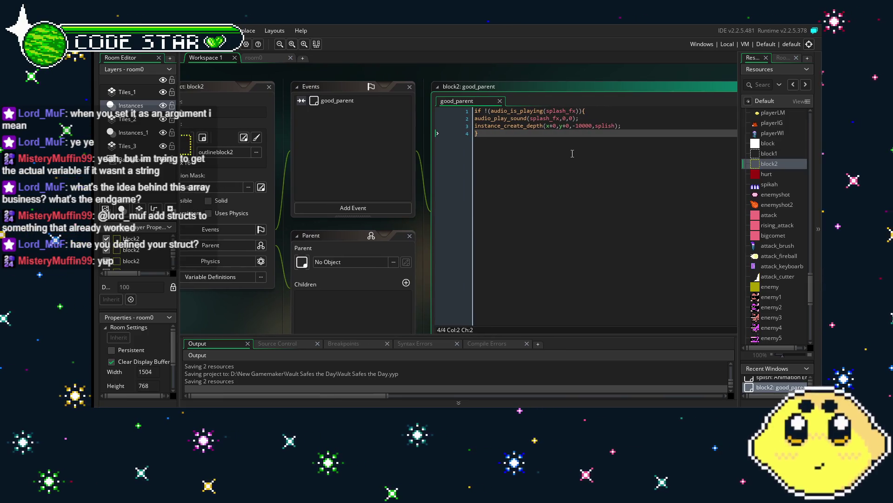
left_click_drag(631, 126, 473, 126)
key("BackSpace")
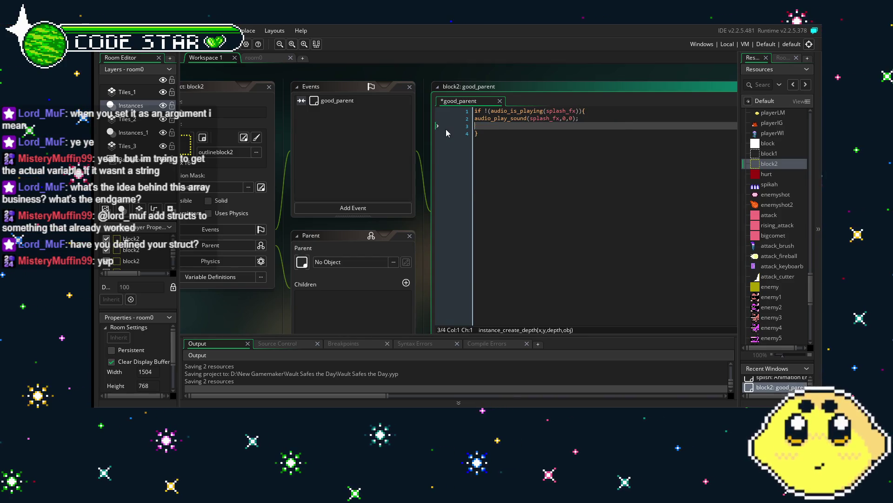
key("BackSpace")
left_click(535, 154)
key("Return")
key("Return")
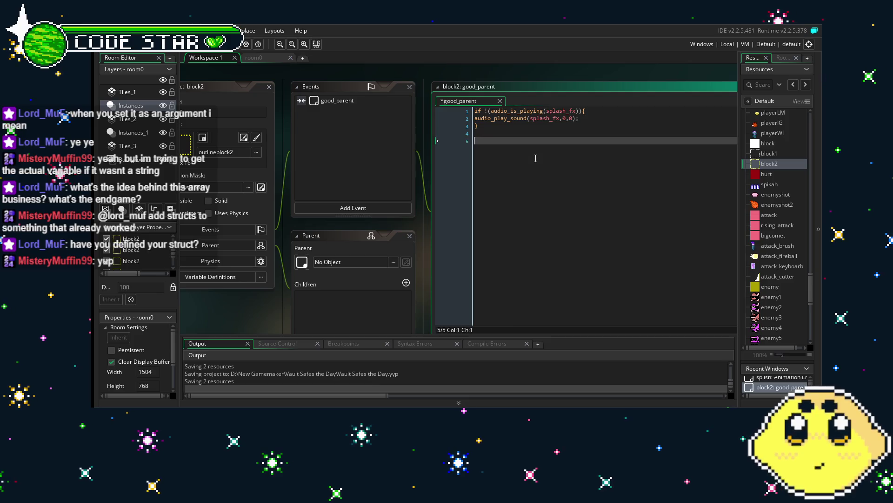
type("instance_create_depth(x+0,y+0,-10000,splish);")
key("ctrl+s")
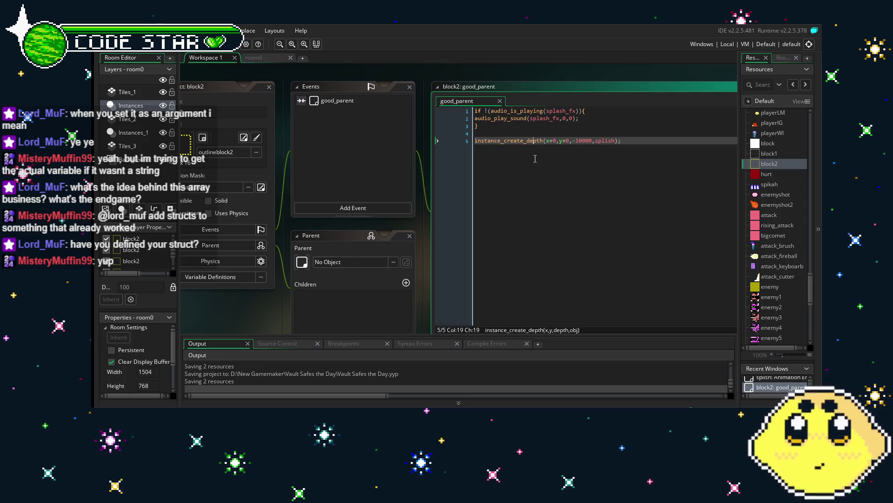
left_click_drag(496, 234, 524, 234)
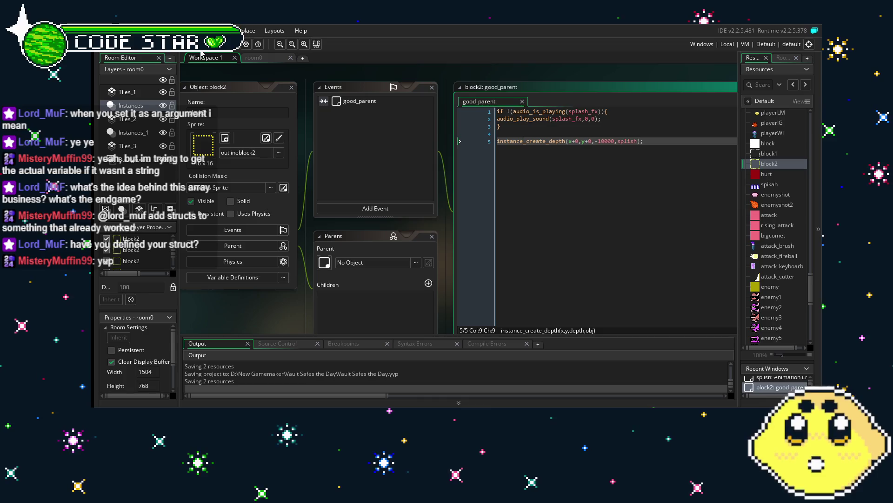
key("F5")
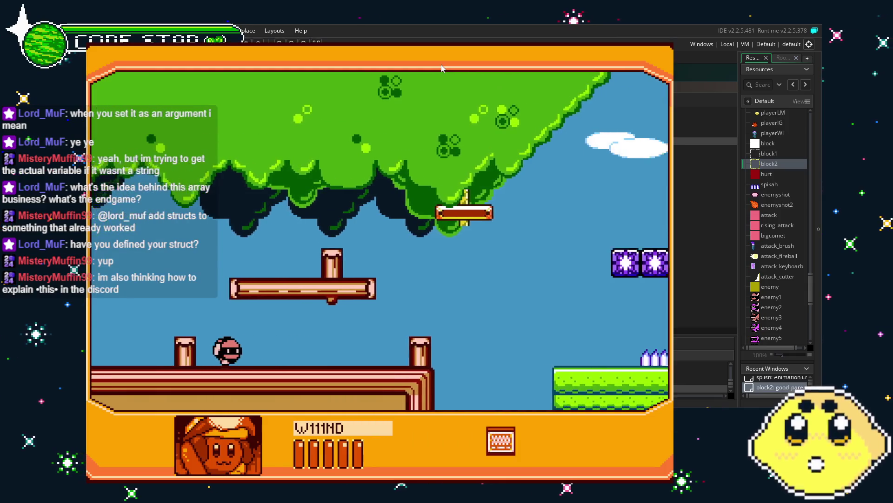
- Run the player right past the green building, across the water, breaking the floating blocks onto the grass platform
key("Right")
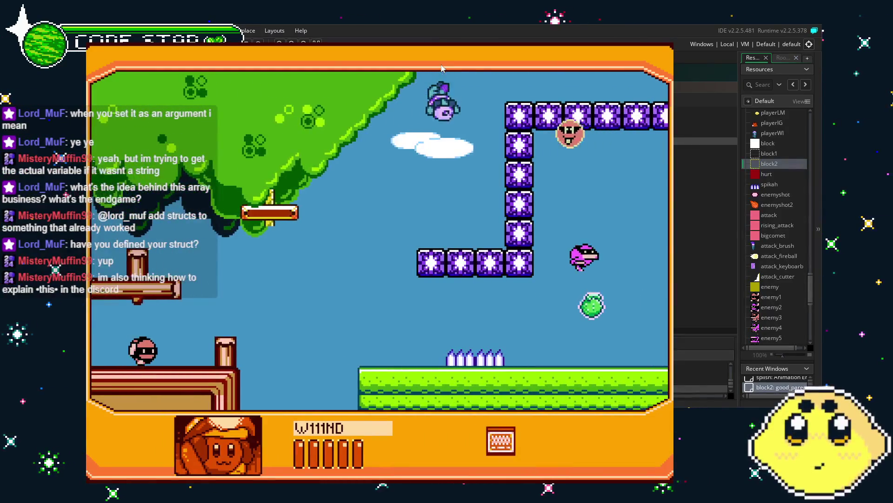
key("Right")
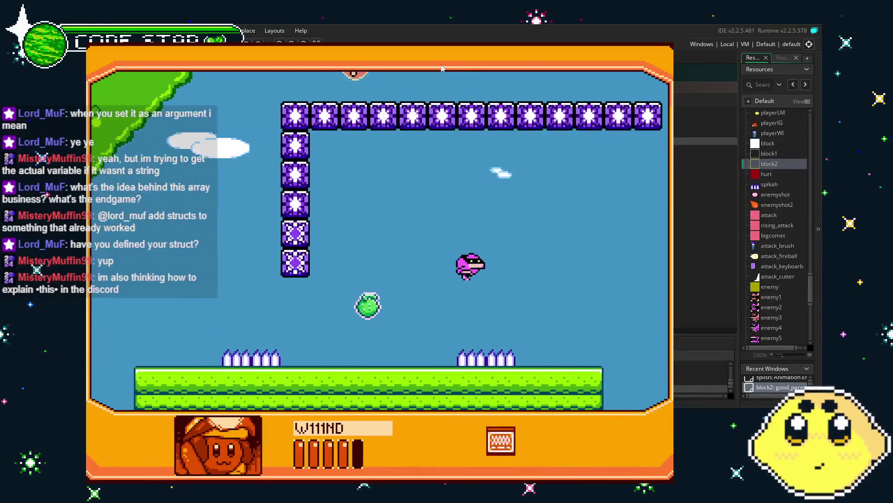
key("Right")
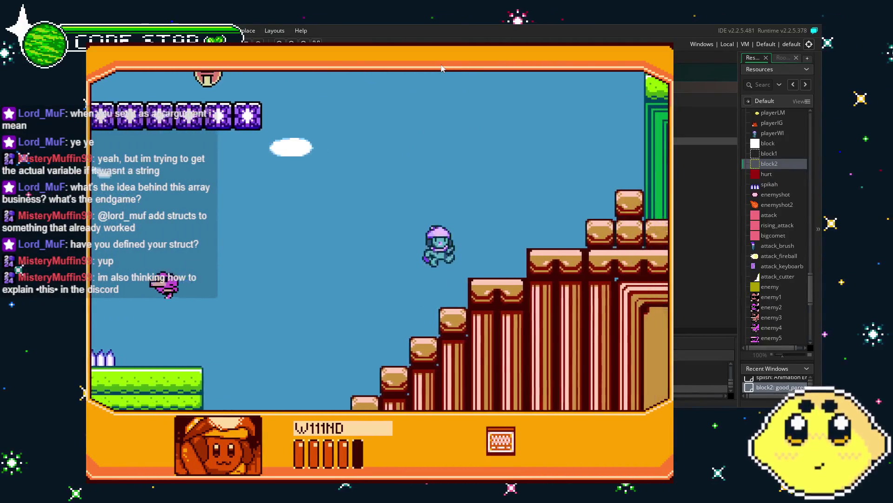
key("Right")
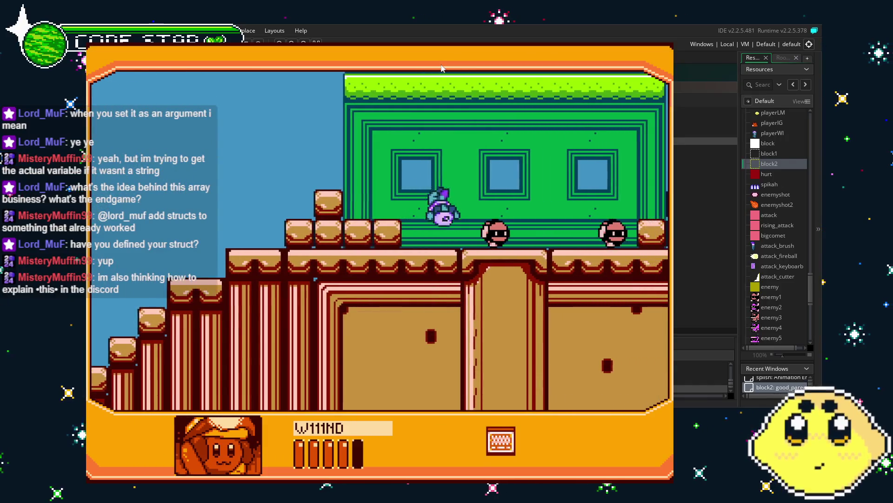
key("Right")
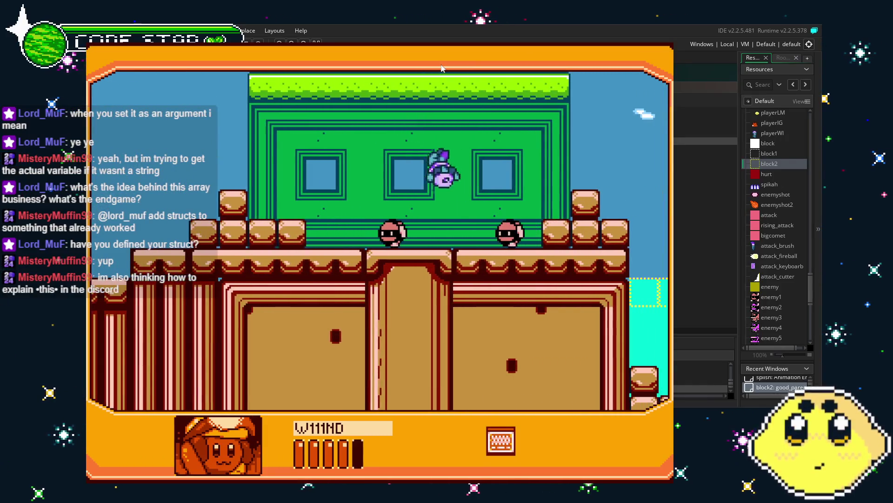
key("Right")
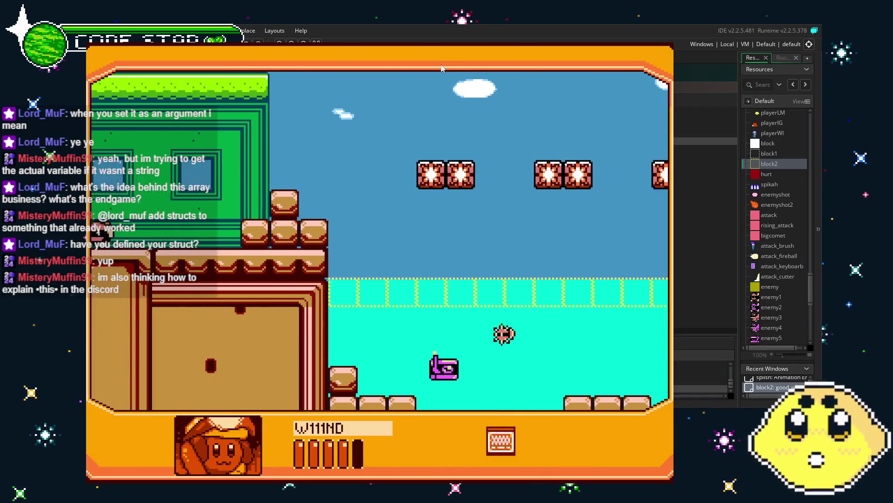
key("Right")
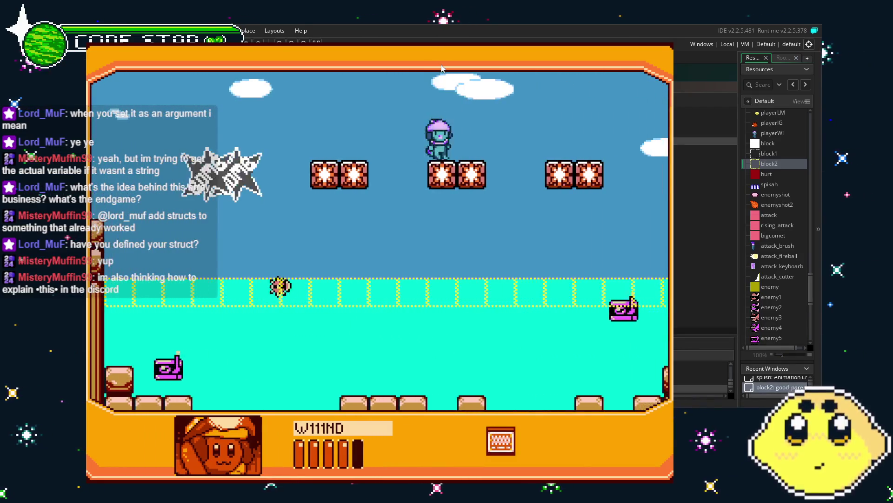
key("Right")
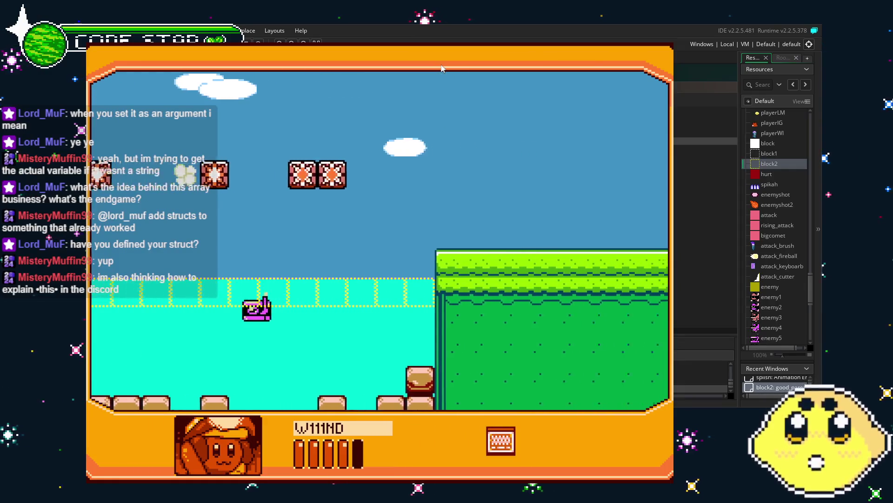
key("Left")
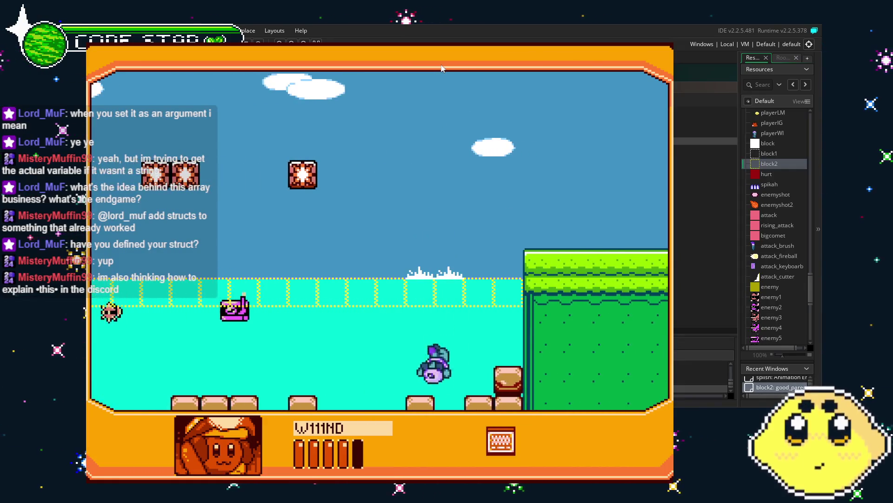
key("Left")
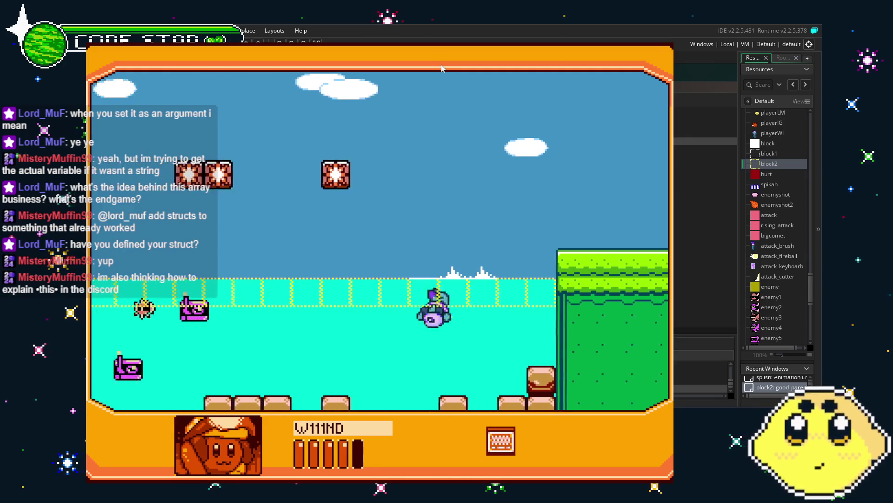
key("Right")
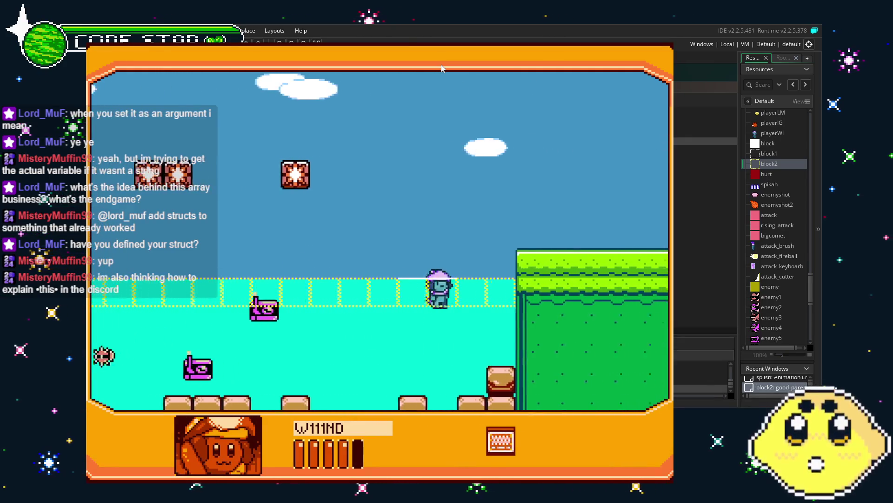
key("Left")
key("Right")
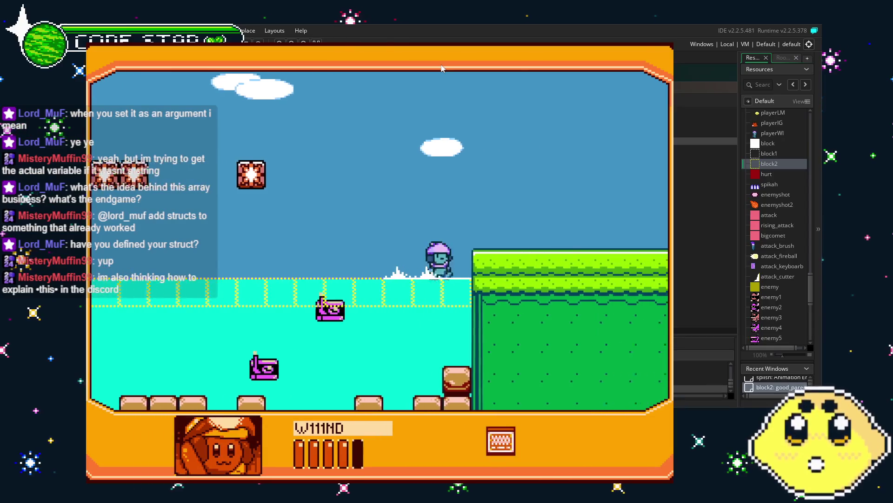
key("Left")
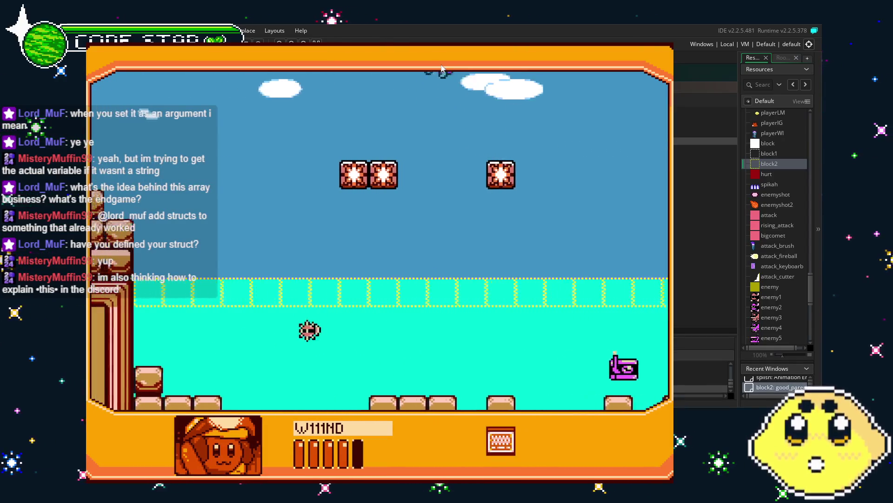
key("Right")
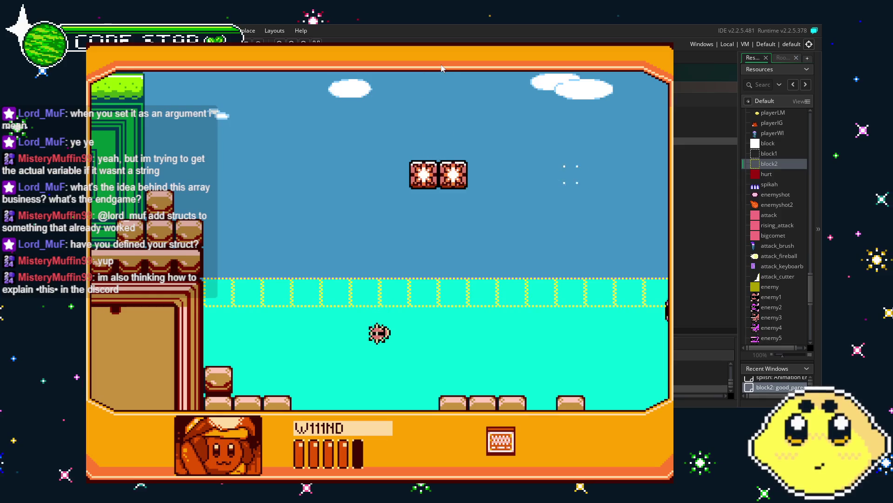
key("Right")
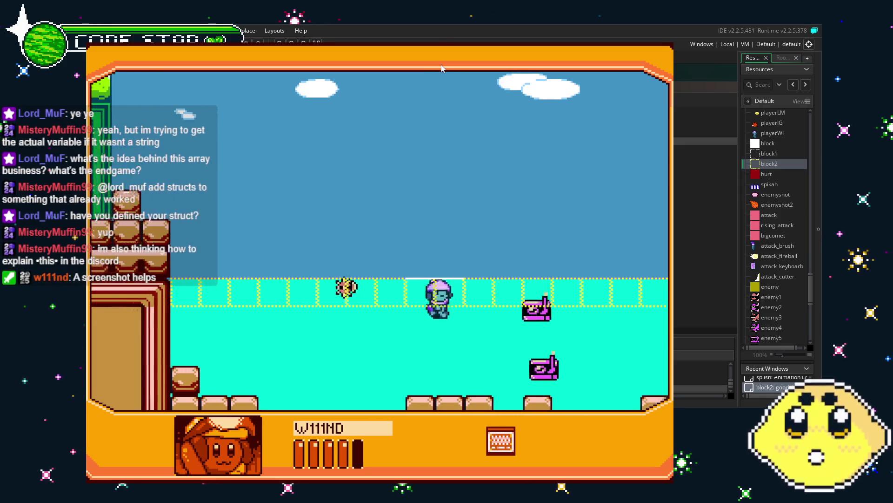
key("Right")
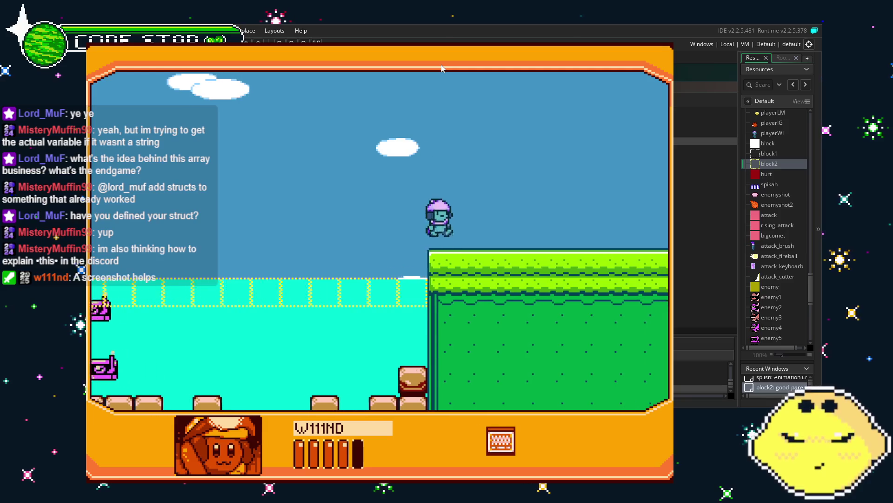
- Jump back left past the spikes up into the tree canopy, then quit the game with Escape
key("space")
key("Left")
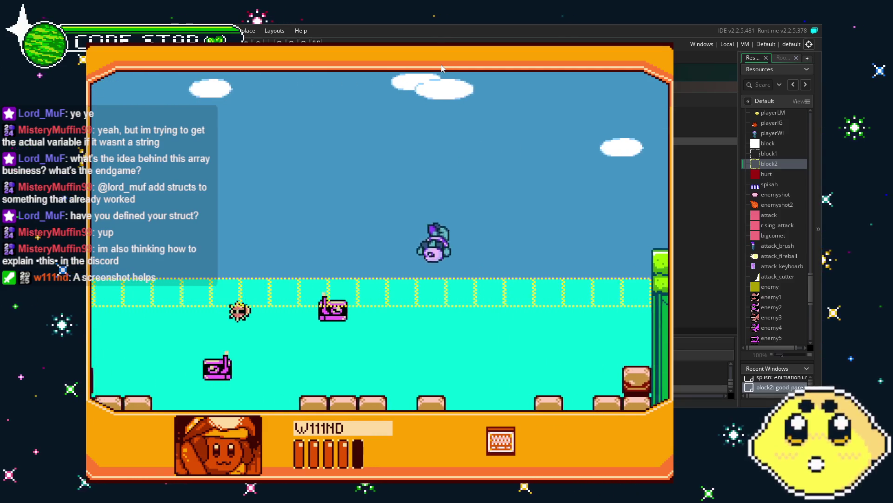
key("Left")
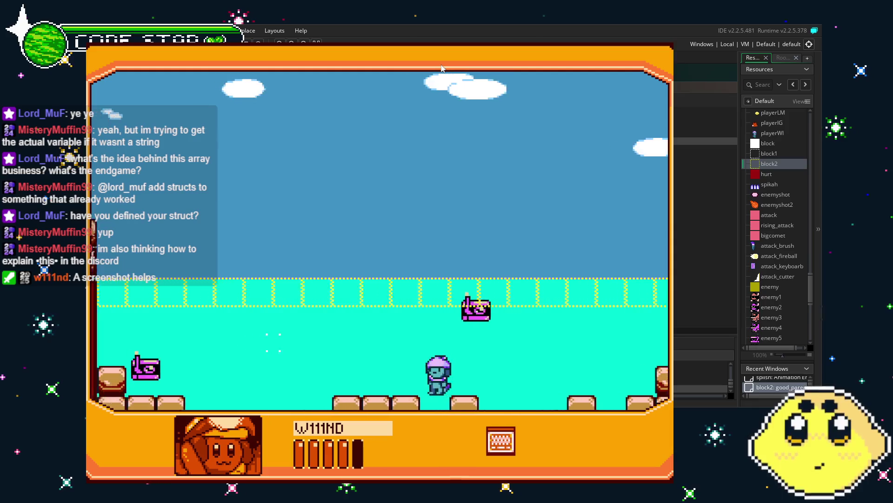
key("space")
key("space")
key("Left")
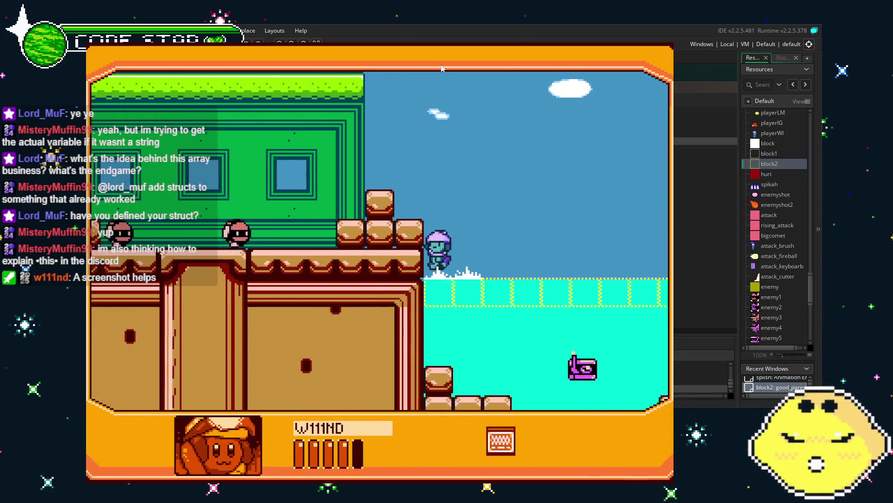
key("space")
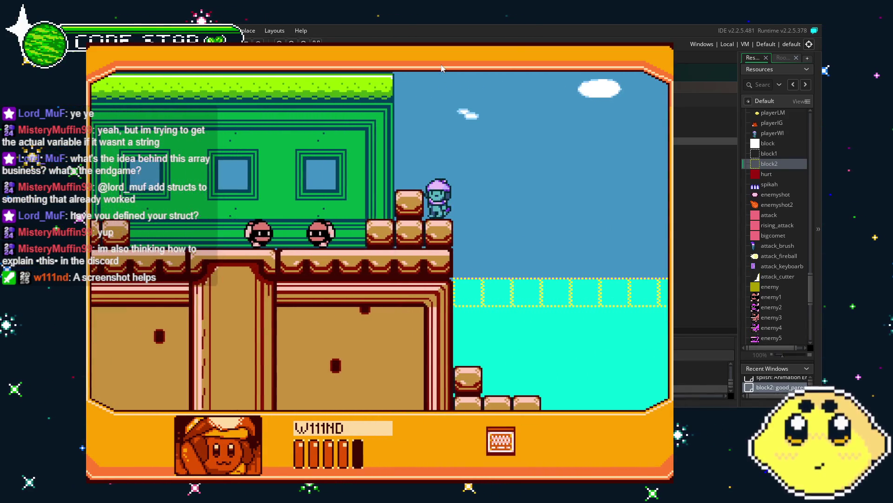
key("Left")
key("space")
key("Right")
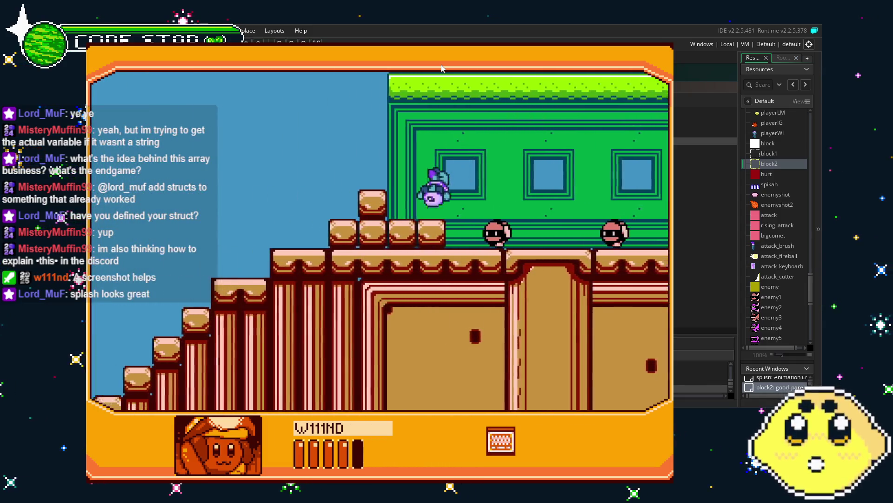
key("space")
key("Left")
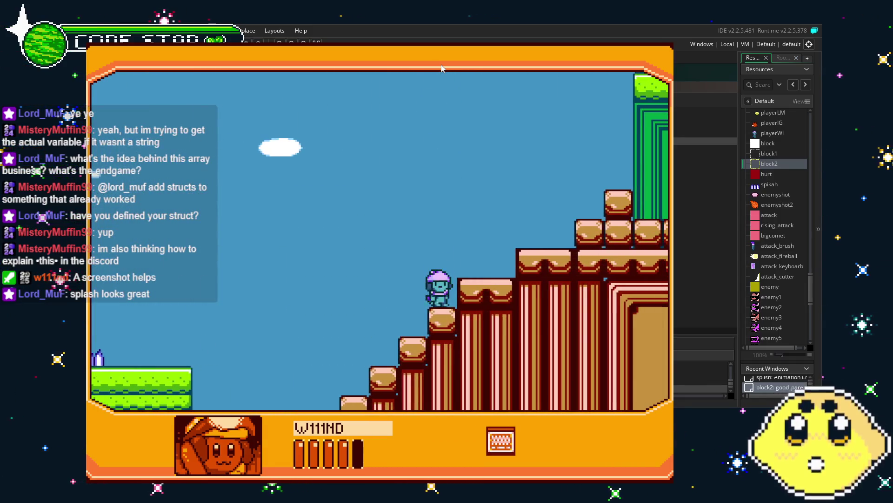
key("space")
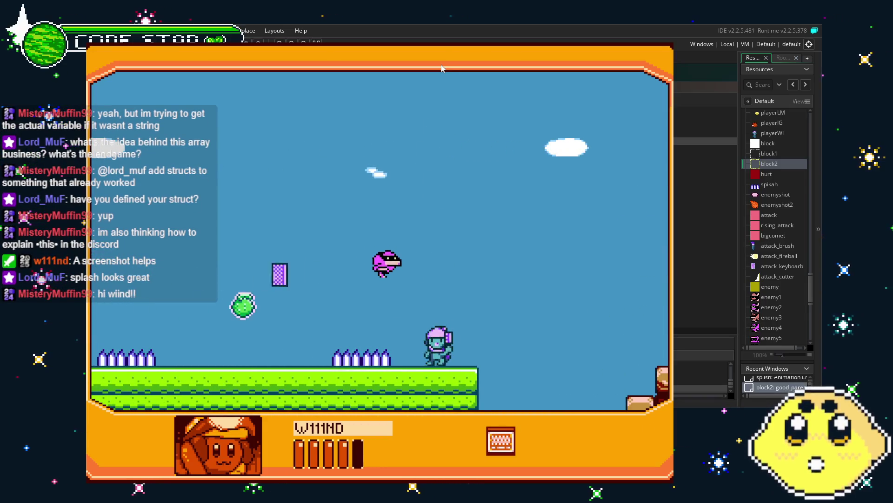
key("space")
key("Left")
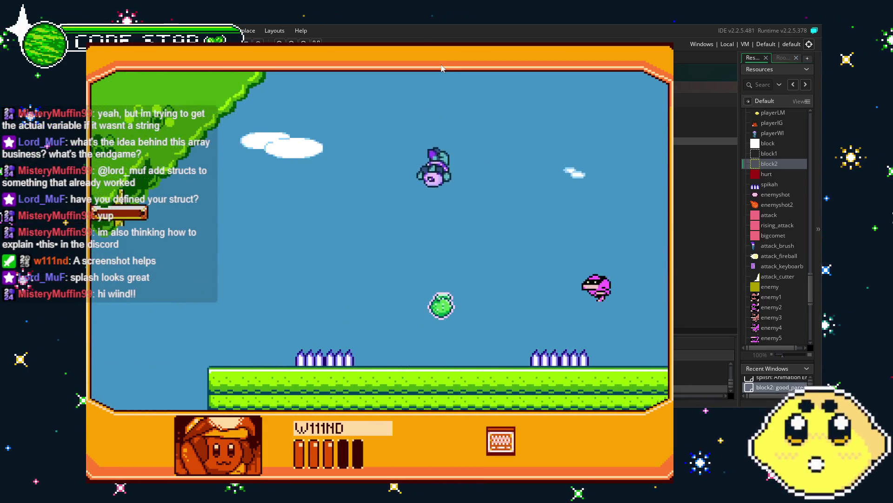
key("space")
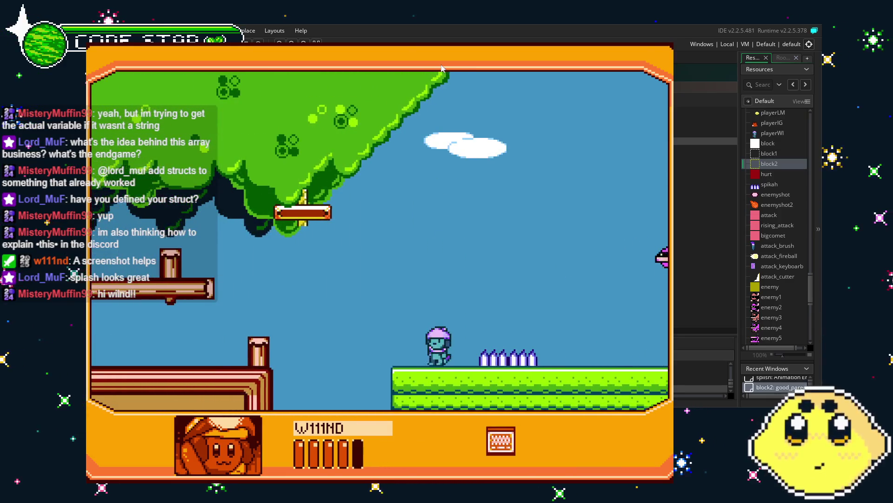
key("space")
key("space")
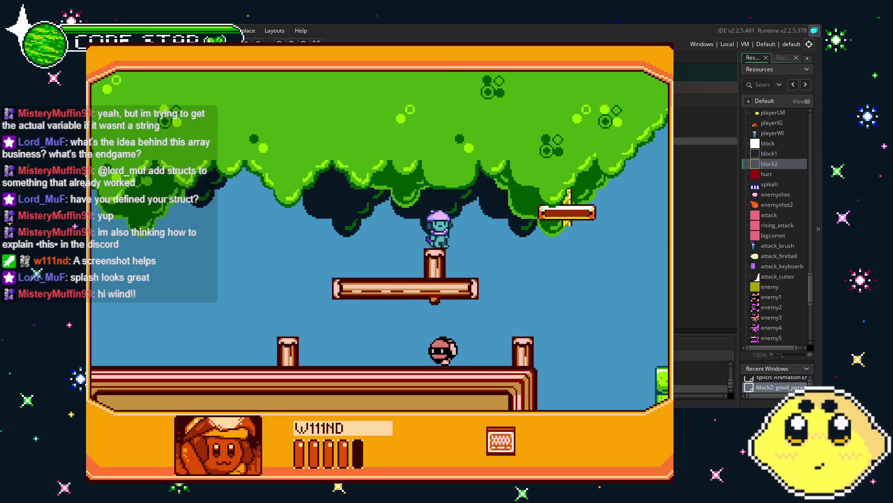
key("Escape")
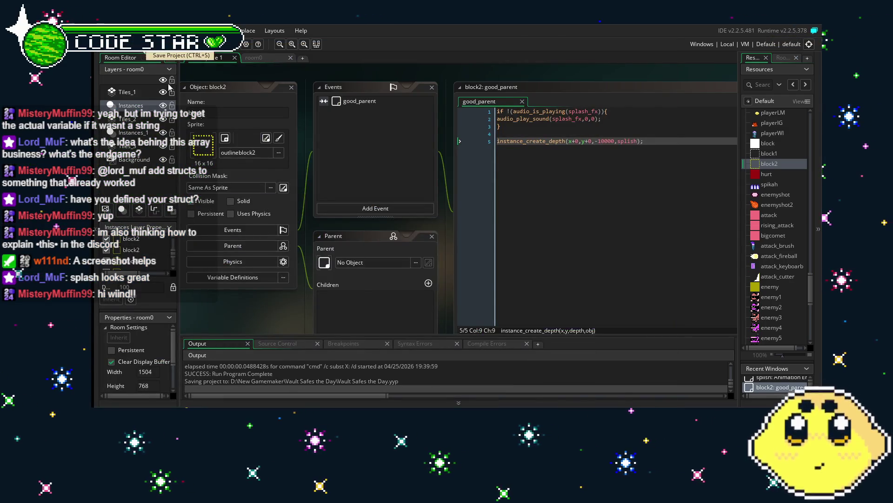
- Reposition the block2 object workspace, then open the room0 level in the Room Editor
left_click_drag(262, 309, 272, 281)
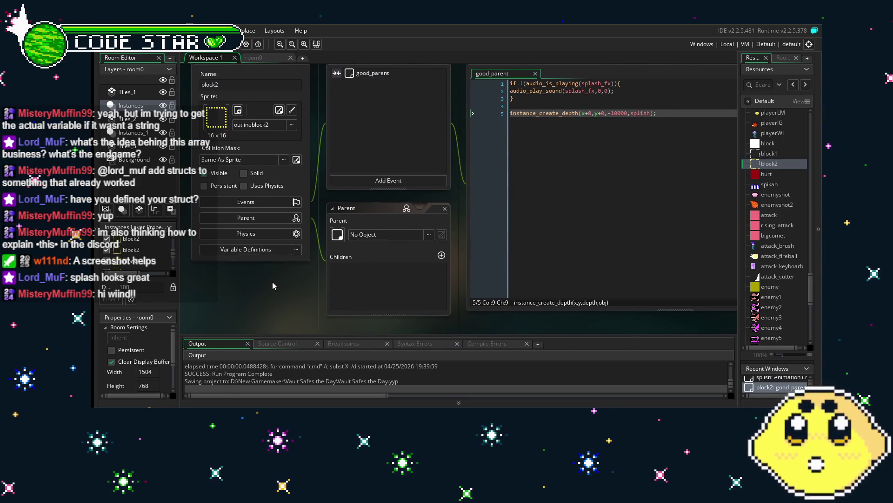
left_click_drag(289, 308, 264, 301)
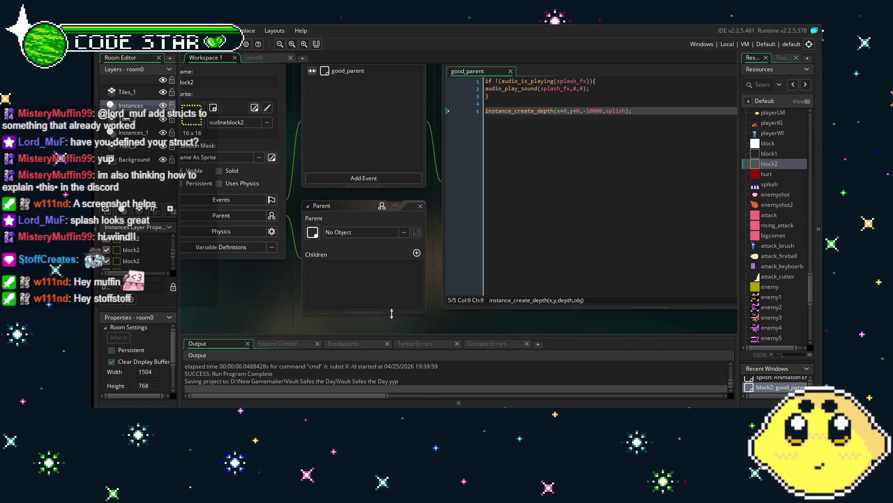
left_click(265, 292)
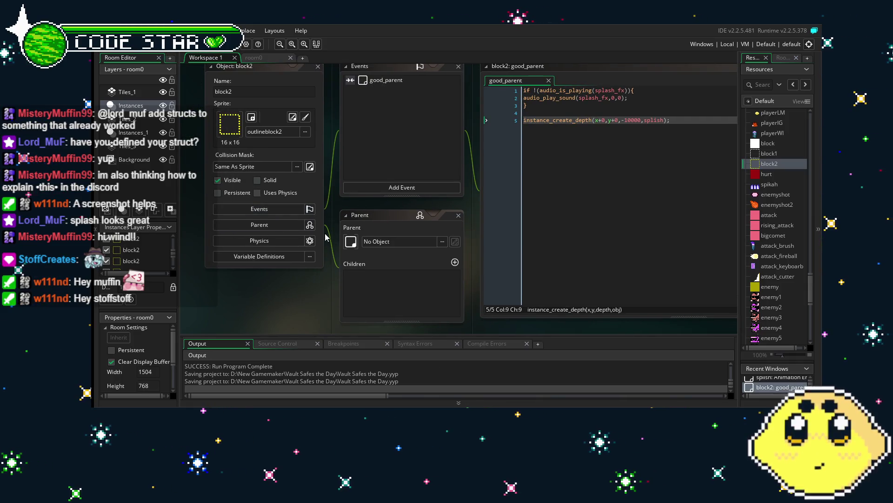
left_click(254, 57)
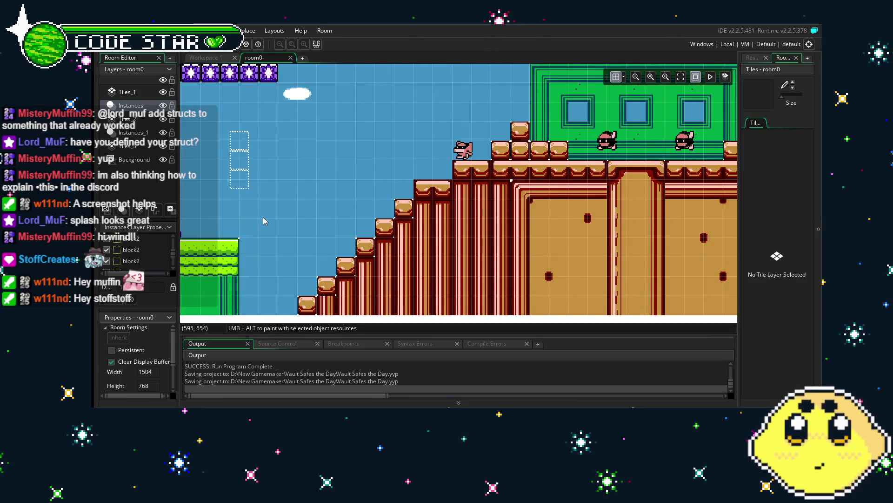
- Pan across room0 to the tree platforms and nudge the pink enemy7 above the water slightly upward
scroll("left", 3)
scroll("up", 3)
scroll("left", 3)
scroll("right", 3)
scroll("up", 3)
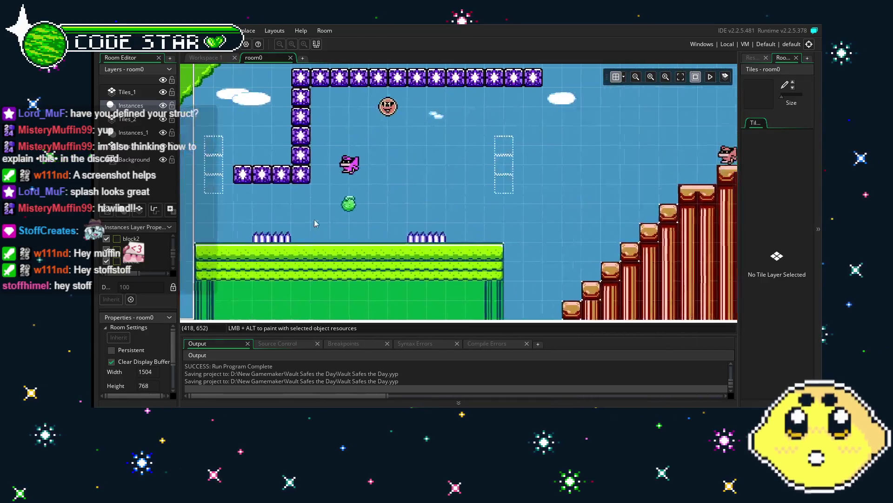
scroll("right", 3)
scroll("right", 3)
scroll("left", 3)
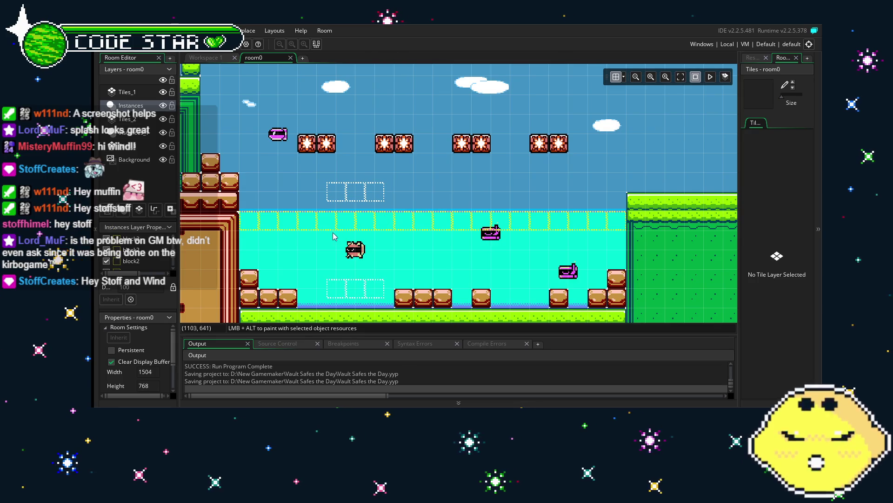
scroll("left", 3)
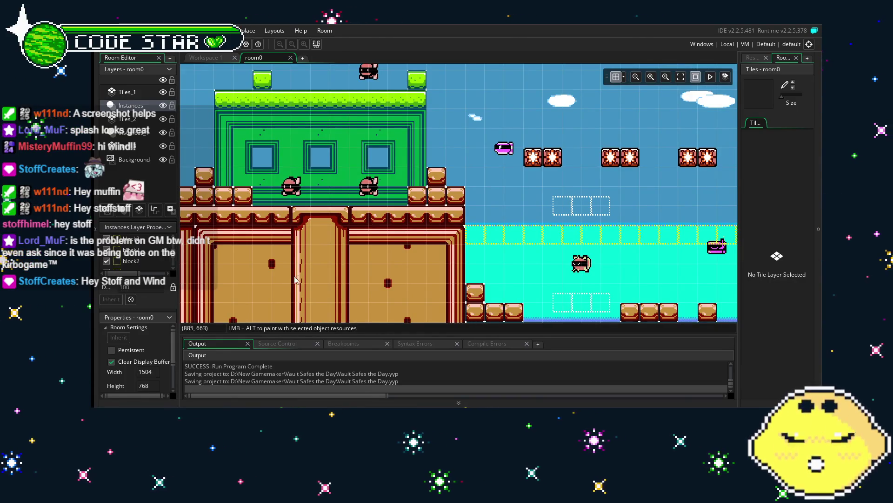
scroll("left", 3)
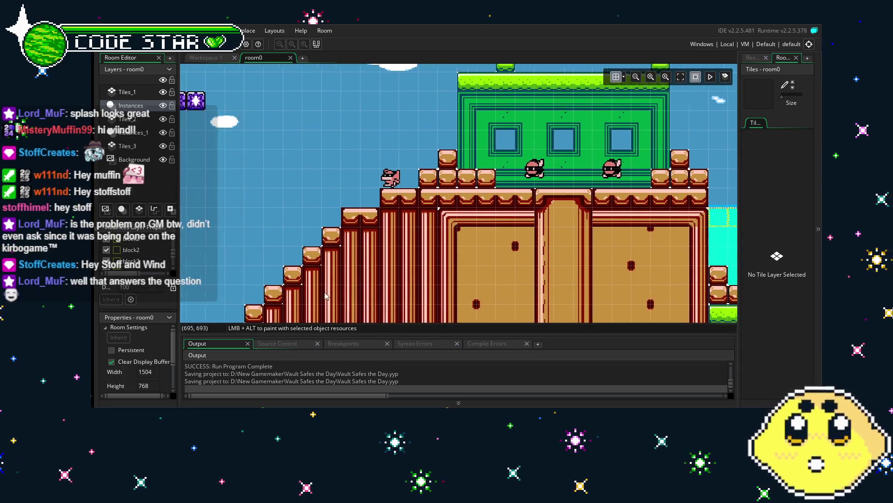
scroll("left", 3)
scroll("down", 3)
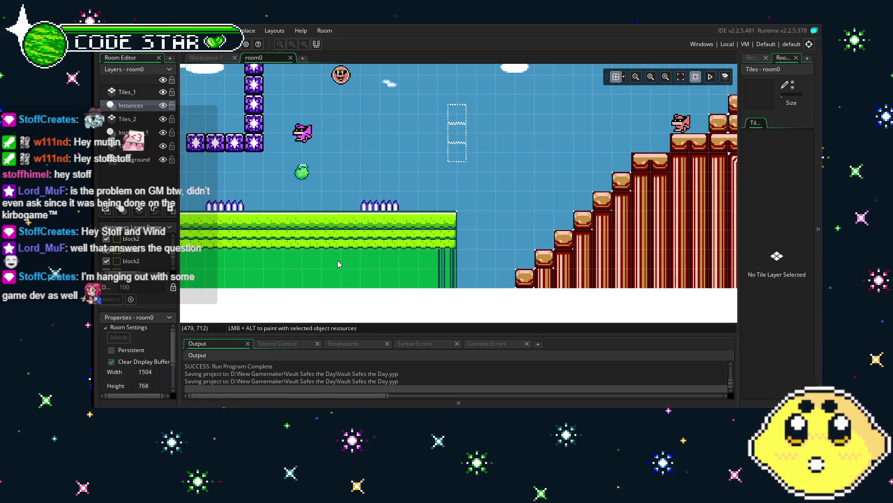
scroll("left", 3)
left_click_drag(353, 259, 529, 259)
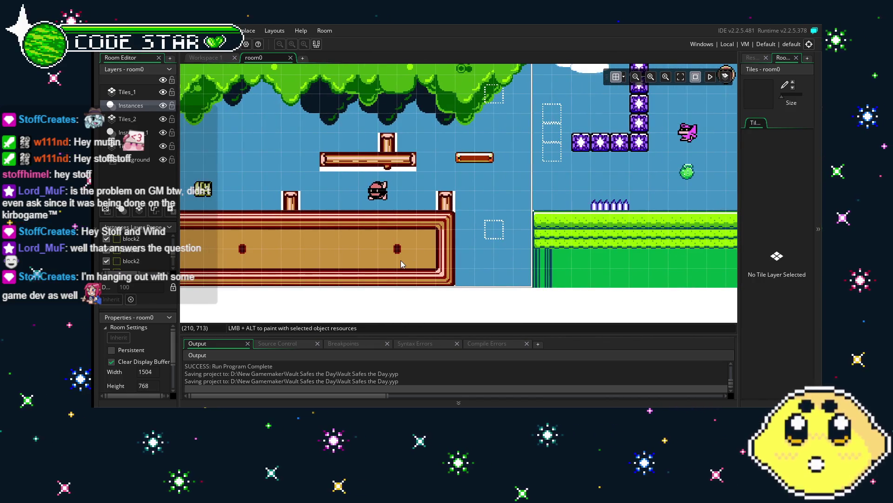
left_click_drag(613, 241, 588, 240)
scroll("right", 3)
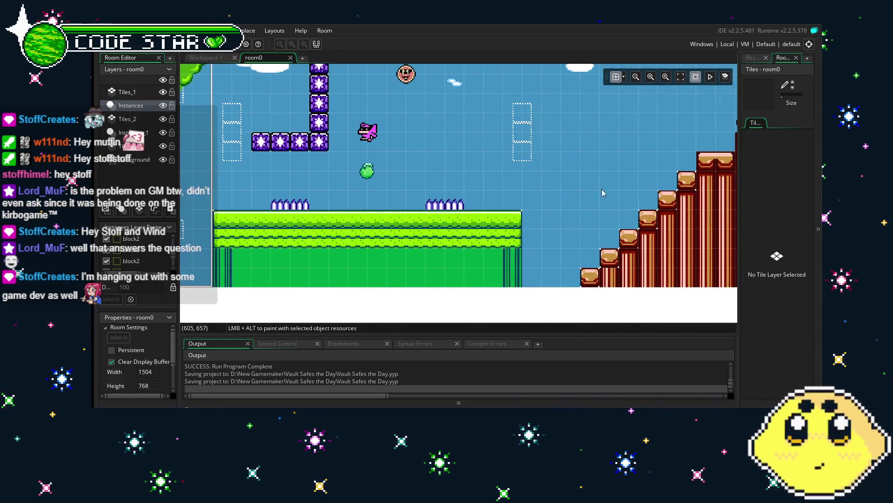
scroll("right", 3)
scroll("up", 3)
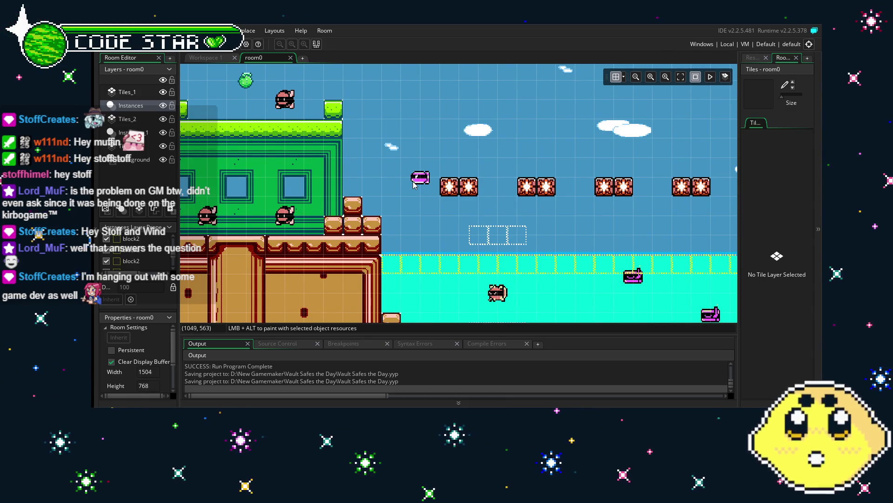
left_click_drag(415, 185, 417, 167)
- Scroll back across the room and bring the Resources list with Objects into view
scroll("left", 3)
scroll("down", 3)
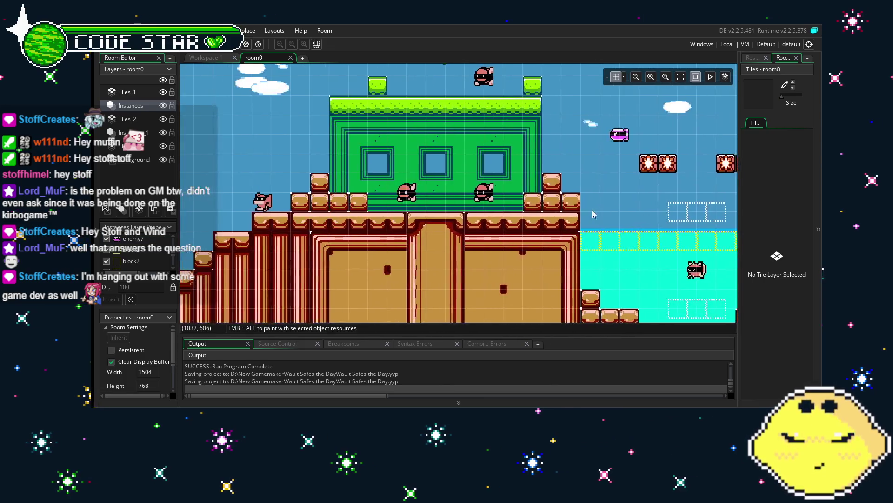
scroll("left", 3)
scroll("left", 3)
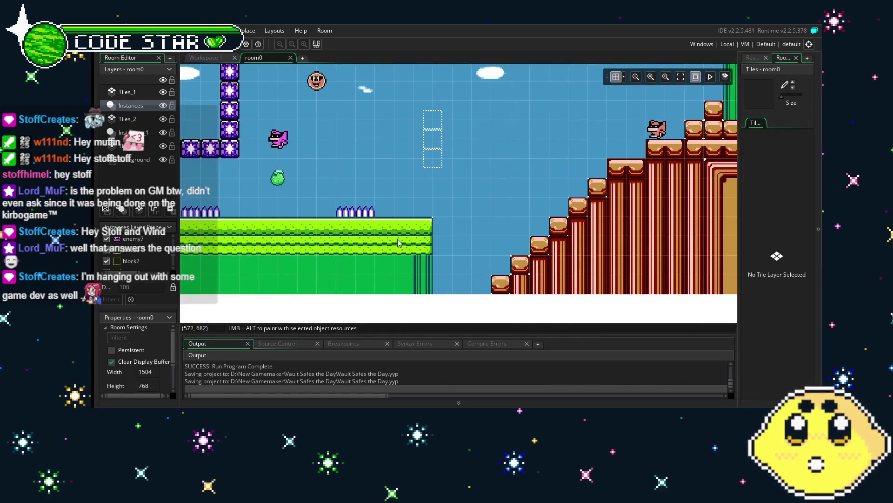
scroll("down", 3)
scroll("left", 3)
scroll("left", 3)
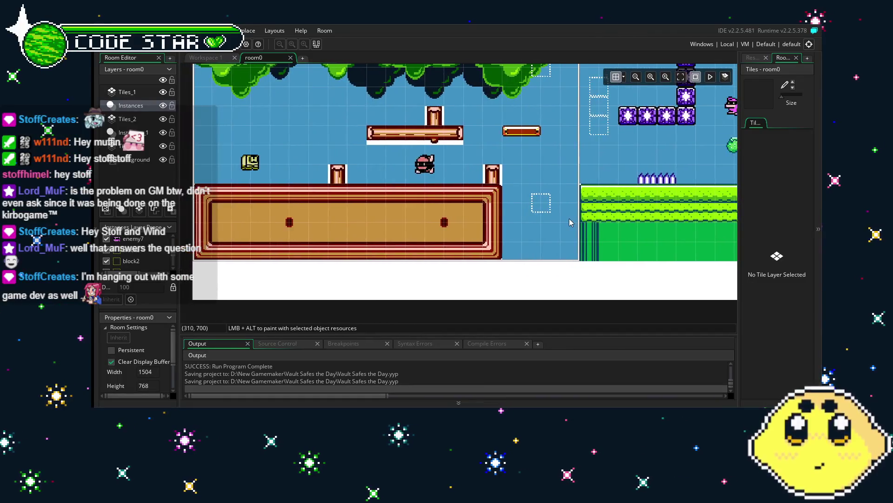
scroll("up", 3)
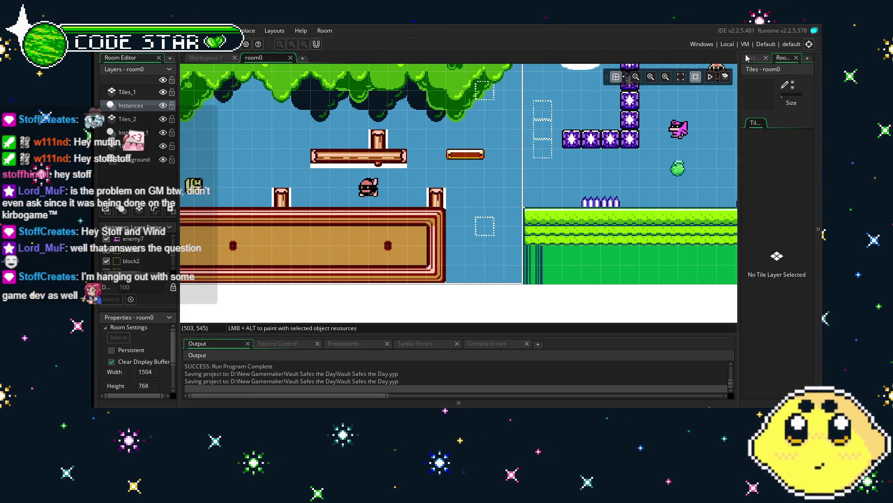
left_click(748, 58)
scroll("up", 3)
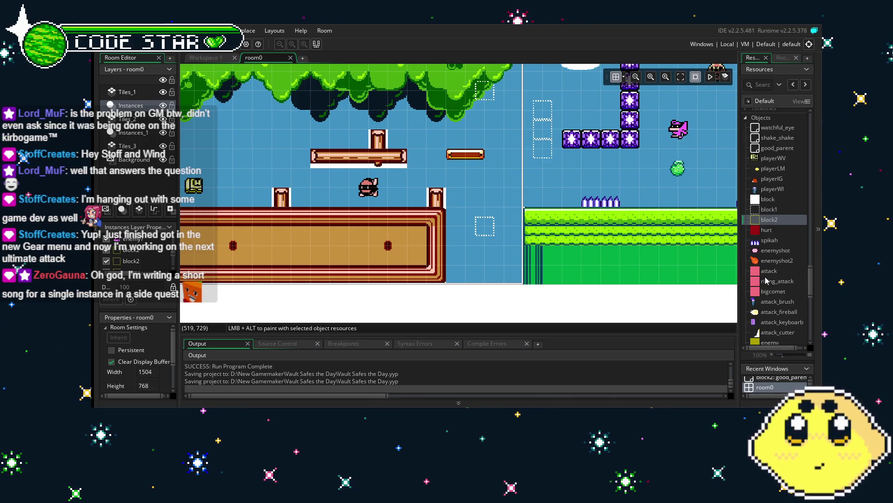
left_click_drag(544, 250, 405, 265)
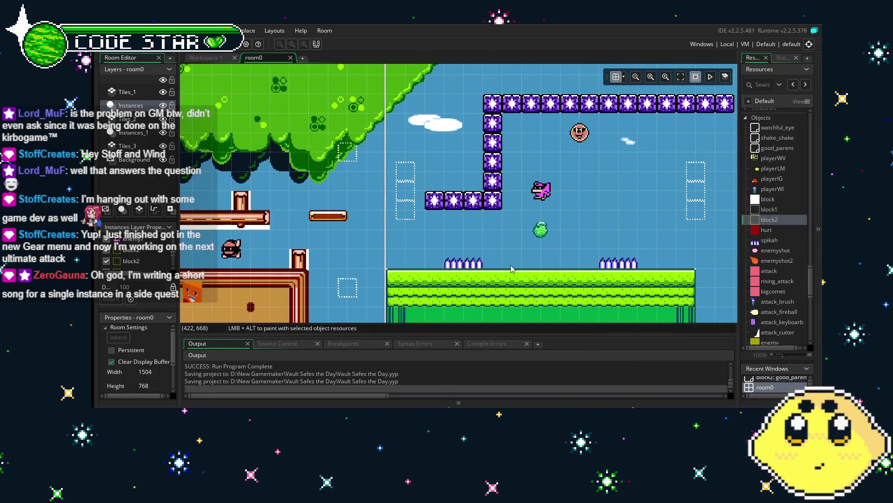
left_click_drag(511, 269, 376, 269)
left_click_drag(498, 268, 377, 268)
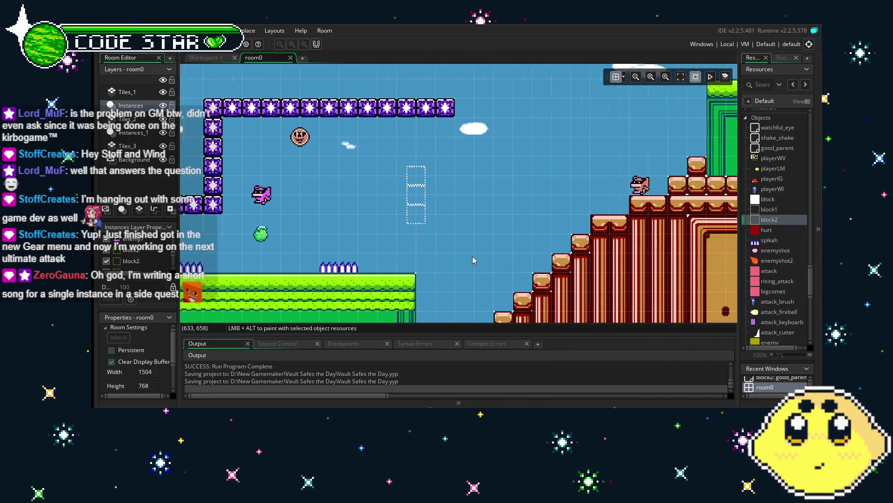
left_click_drag(694, 242, 554, 243)
left_click_drag(497, 246, 389, 260)
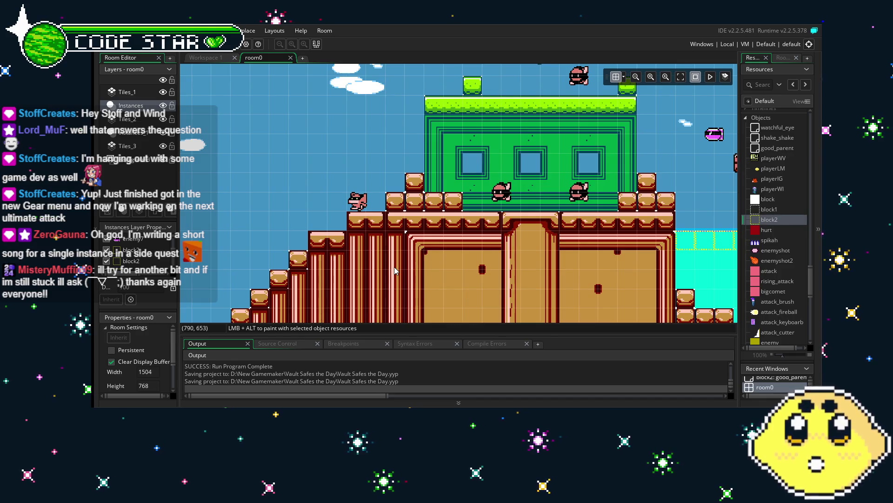
scroll("right", 3)
scroll("right", 3)
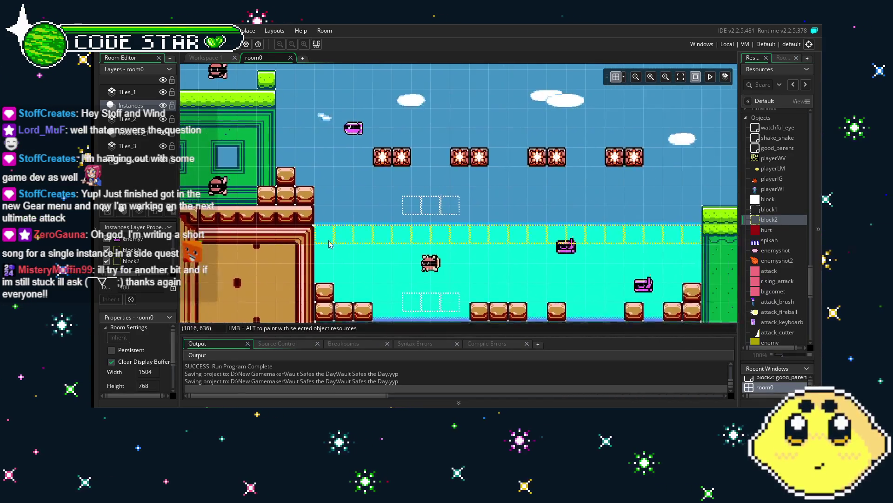
scroll("left", 3)
scroll("left", 3)
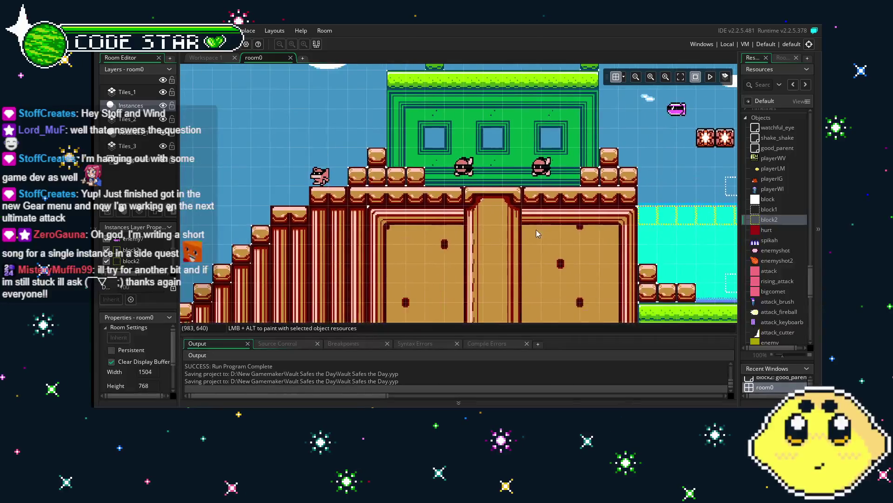
scroll("left", 3)
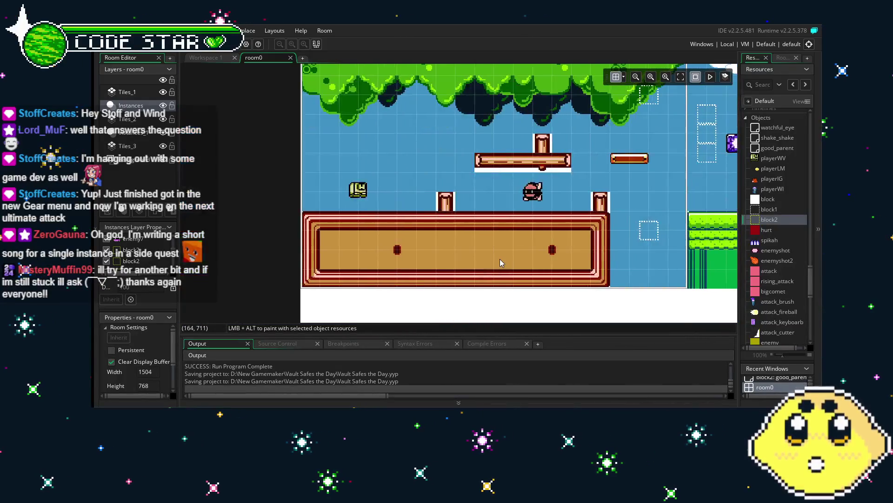
scroll("up", 3)
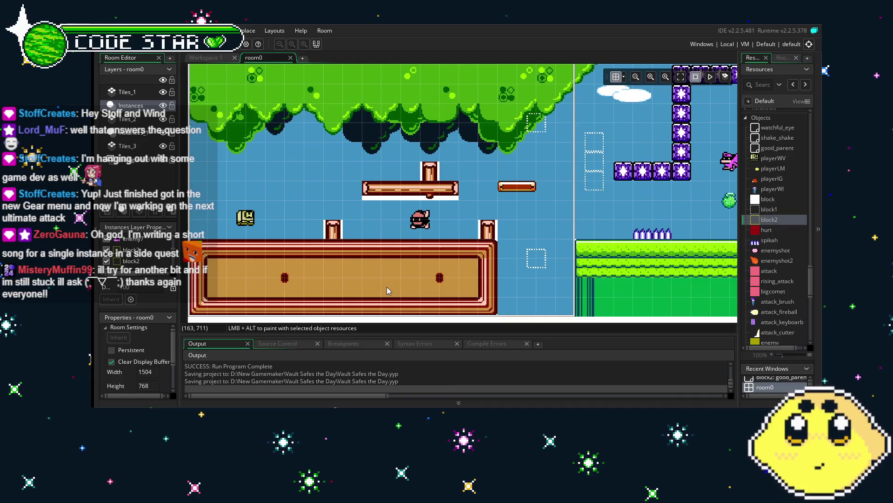
left_click_drag(387, 287, 389, 286)
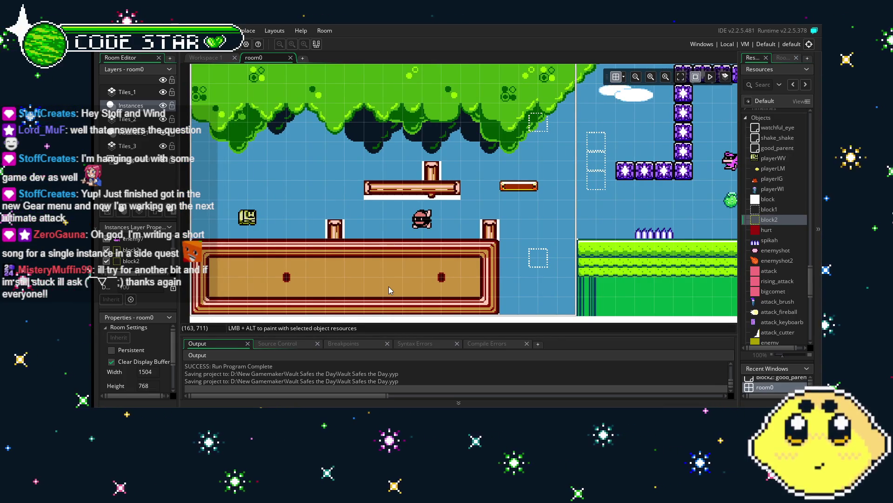
left_click_drag(493, 238, 520, 253)
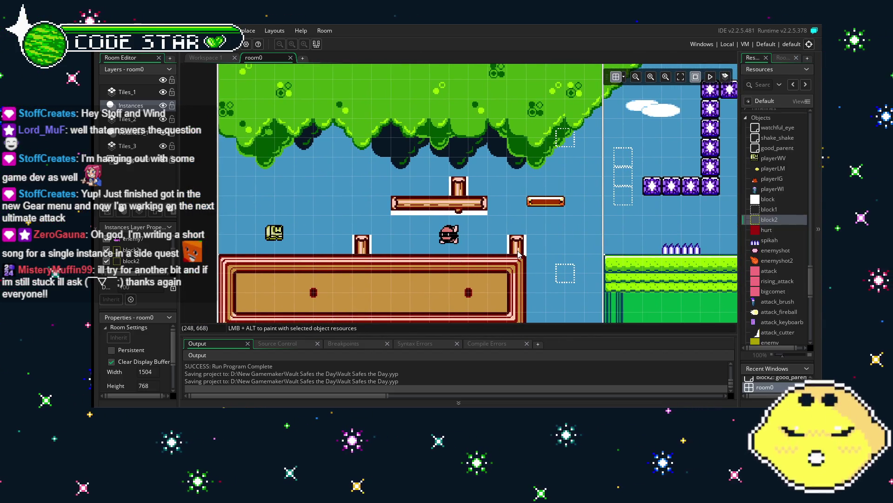
scroll("down", 3)
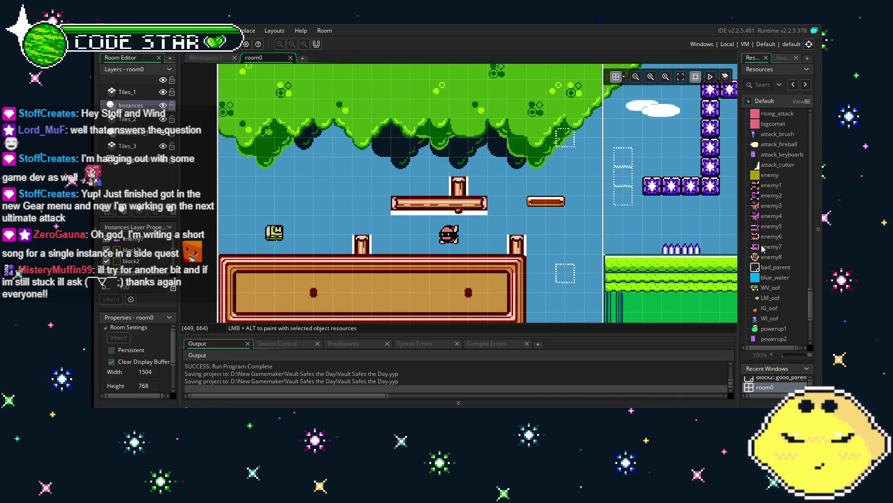
scroll("up", 3)
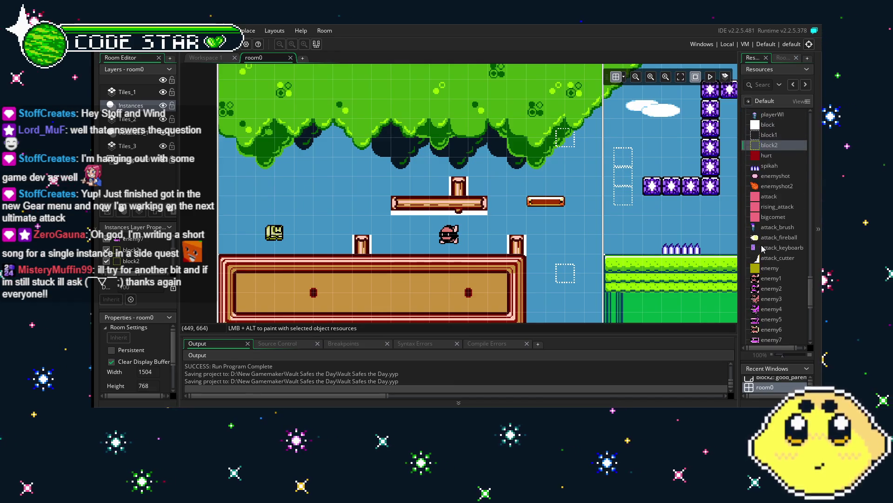
left_click_drag(692, 257, 480, 261)
left_click_drag(609, 231, 377, 236)
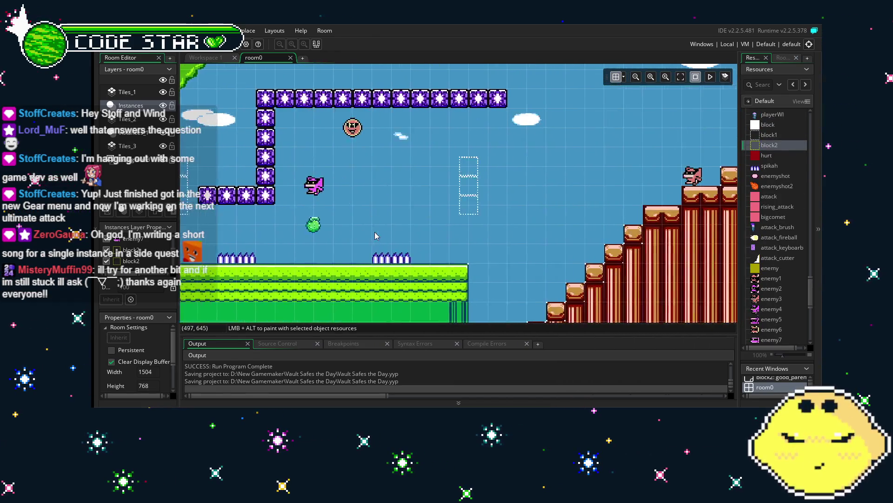
left_click_drag(599, 182, 464, 182)
left_click_drag(619, 209, 359, 209)
left_click_drag(486, 220, 275, 152)
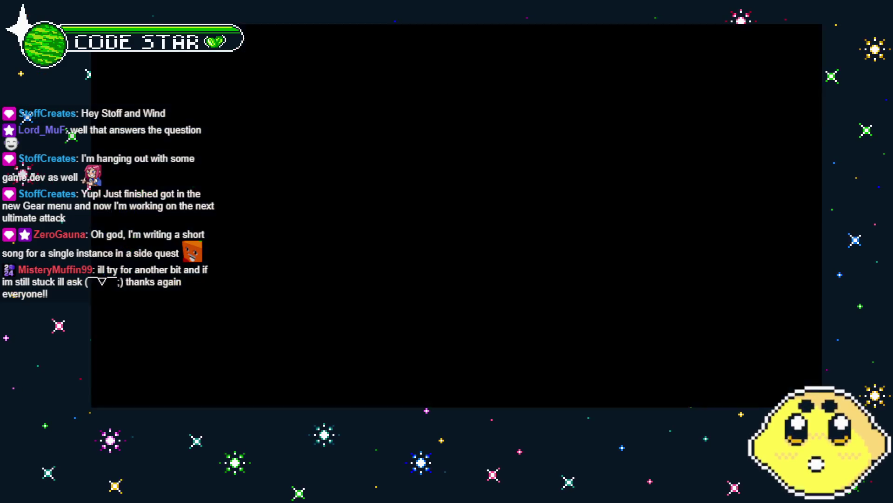
left_click_drag(399, 266, 452, 269)
left_click_drag(349, 139, 377, 141)
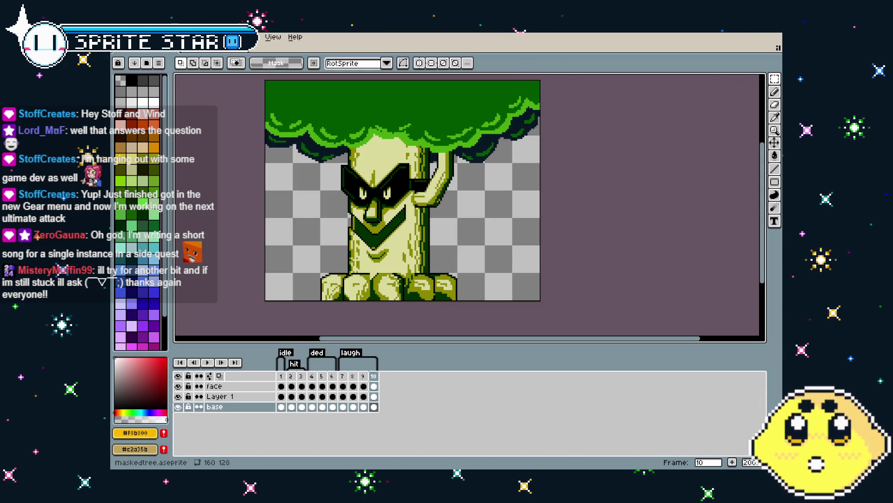
- Close the masked tree sprite, preview the small log animation, and cycle through the open sprites
key("ctrl+w")
scroll("up", 3)
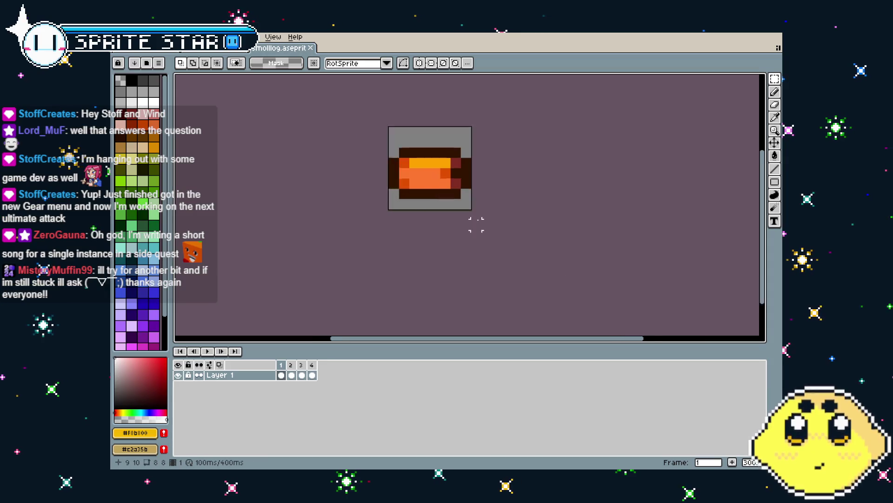
key("Return")
scroll("down", 3)
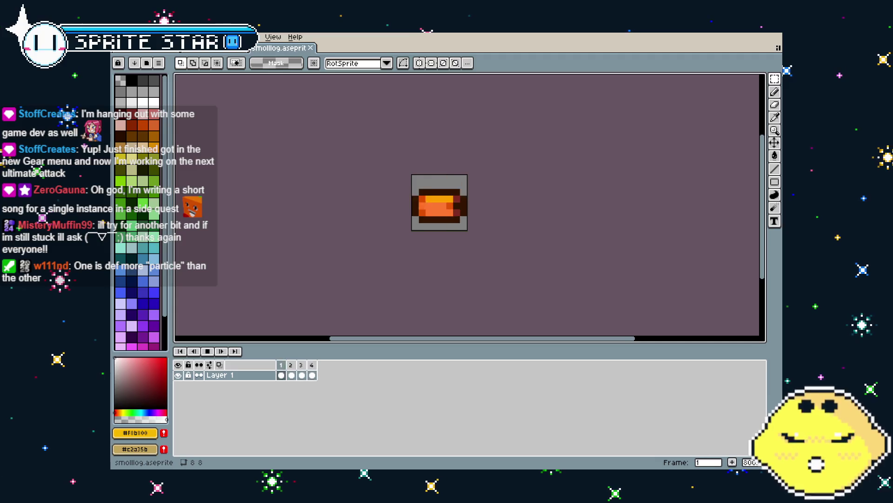
key("ctrl+Tab")
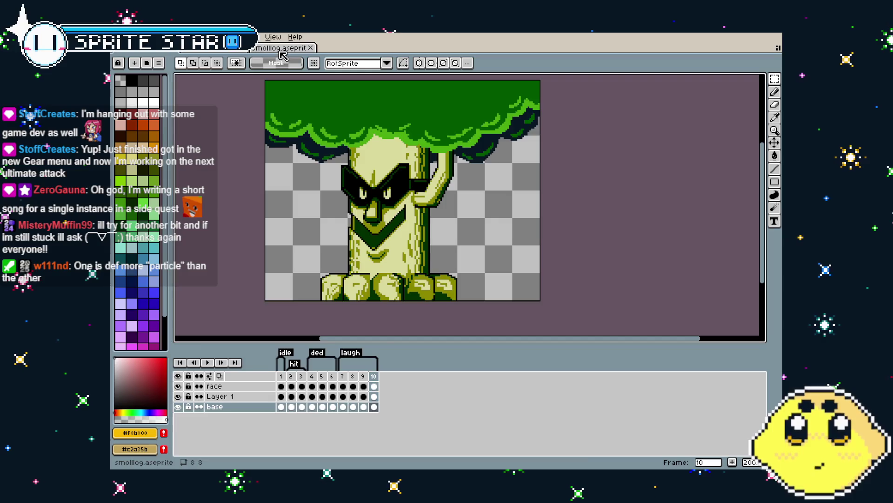
key("ctrl+Tab")
key("ctrl+Tab")
- Open loggs.aseprite from the Vault Saves the Day folder and play its animation
key("alt+f")
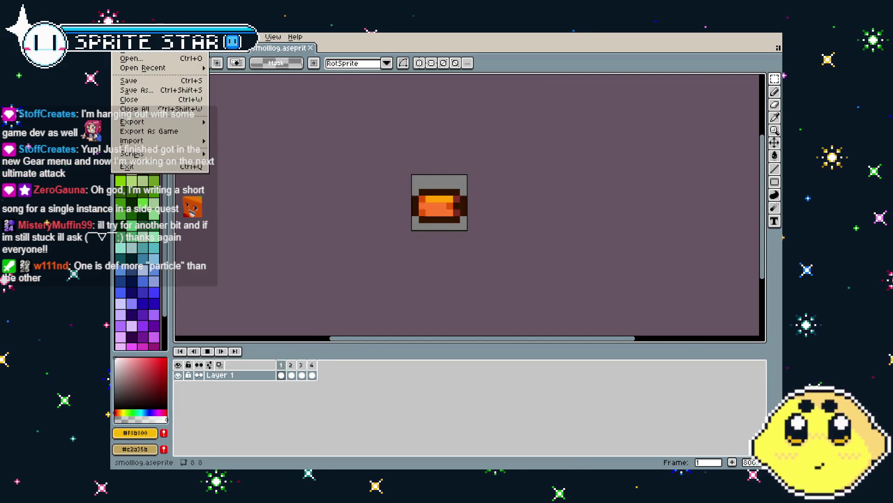
key("Down")
key("Return")
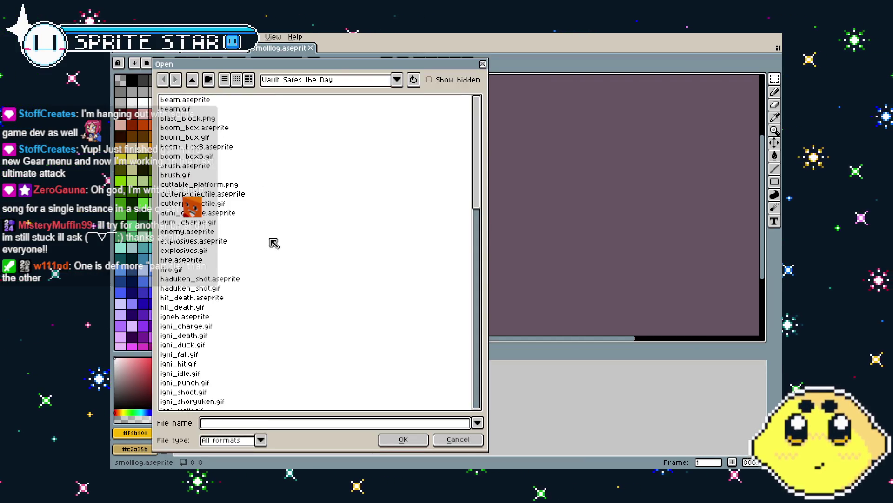
scroll("down", 3)
double_click(218, 305)
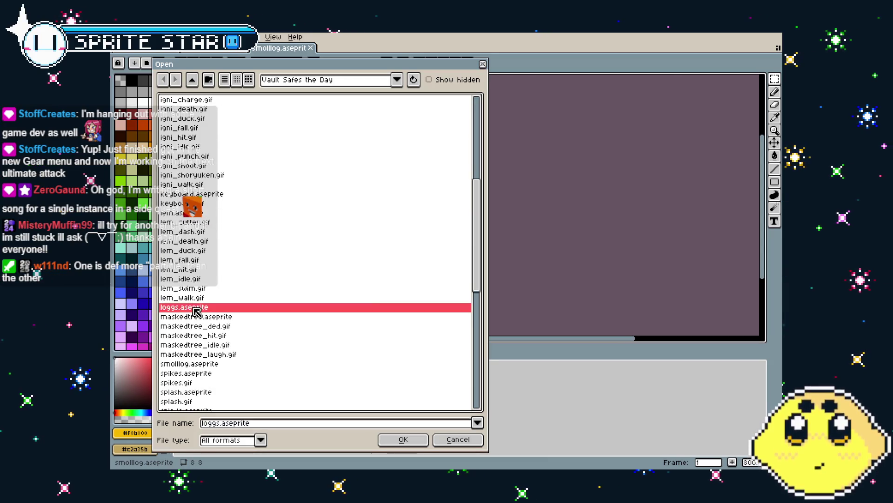
scroll("up", 3)
key("Return")
- Centre the loggs canvas and stop its animation on the upright log frame
left_click_drag(477, 253, 419, 268)
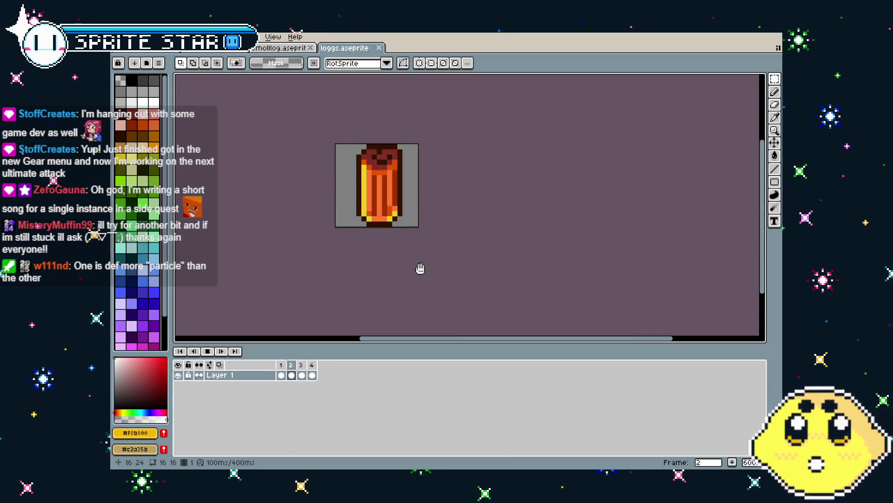
key("Return")
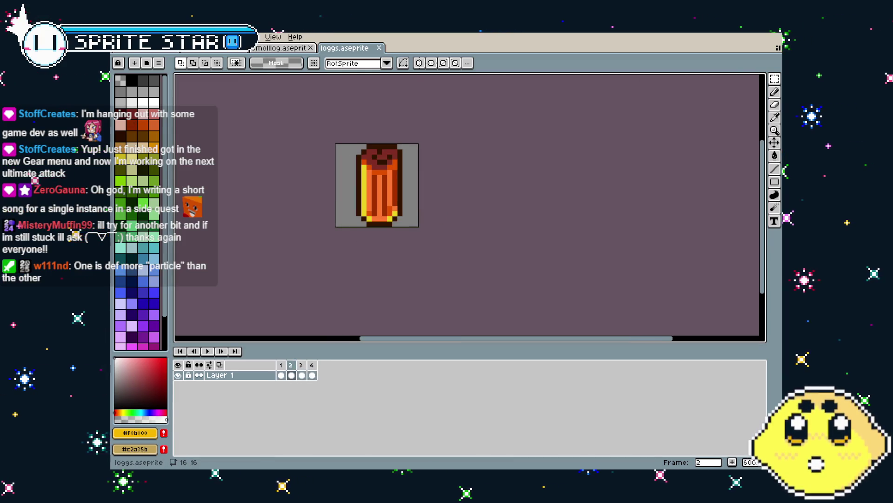
key("alt+f")
key("Escape")
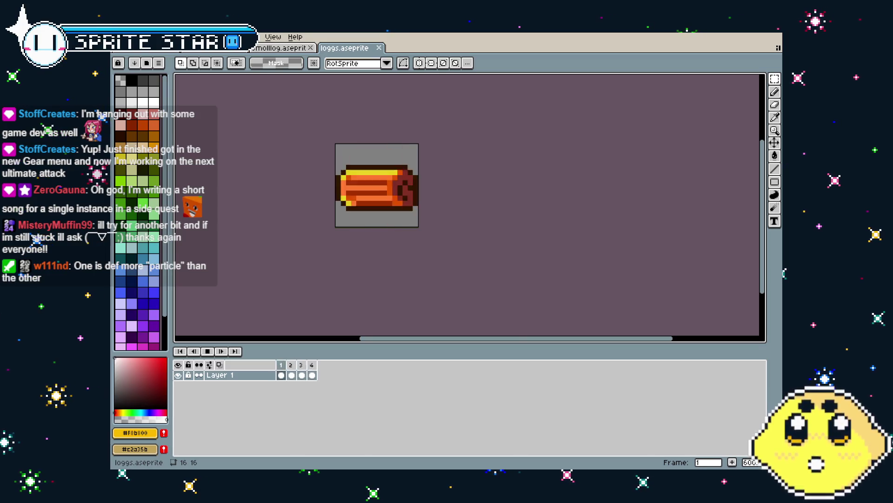
key("Return")
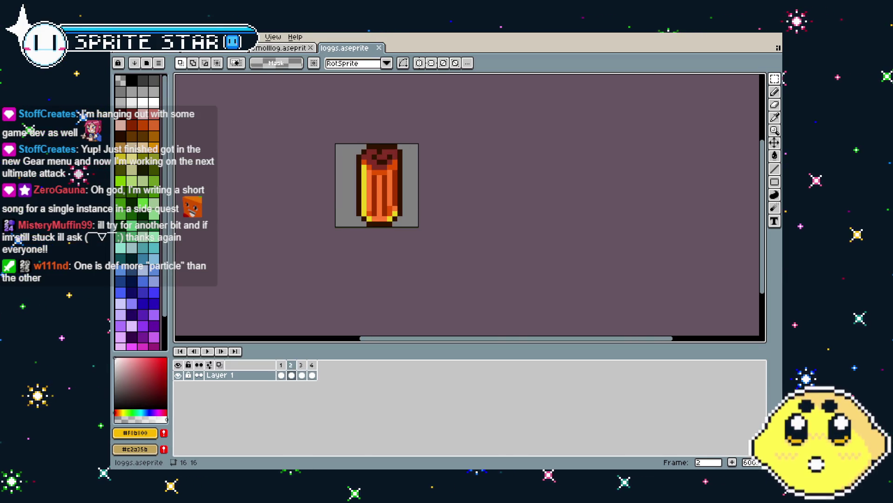
- Export the loggs sprite as loggs.gif
left_click(120, 36)
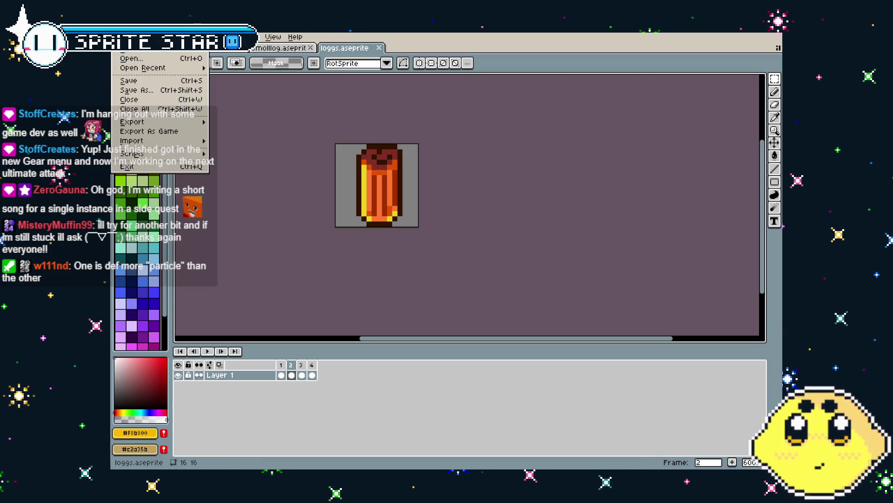
mouse_move(163, 121)
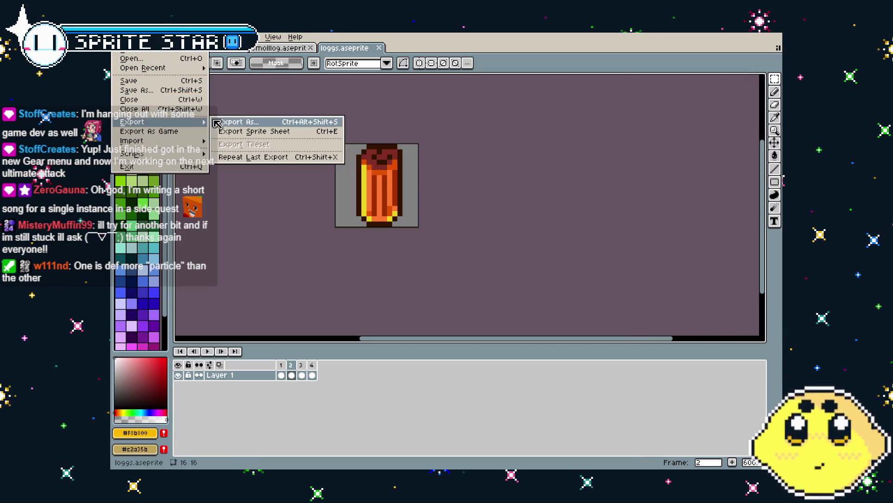
left_click(223, 121)
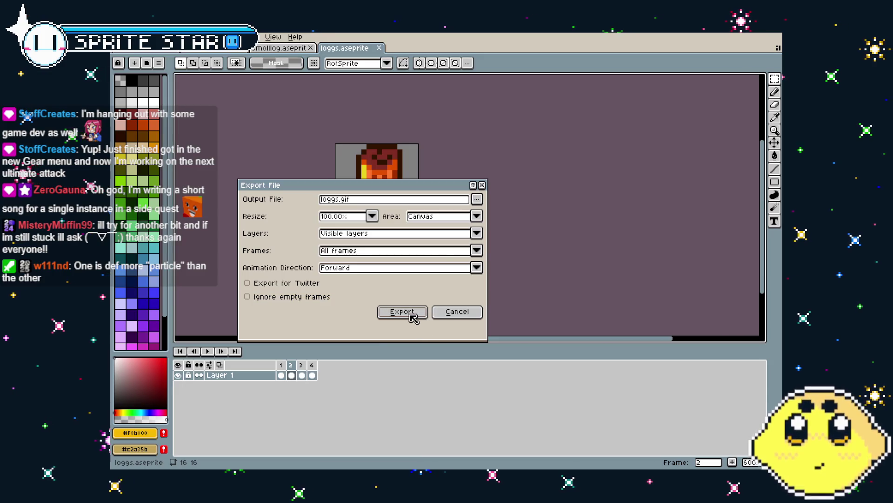
left_click(410, 314)
left_click(474, 292)
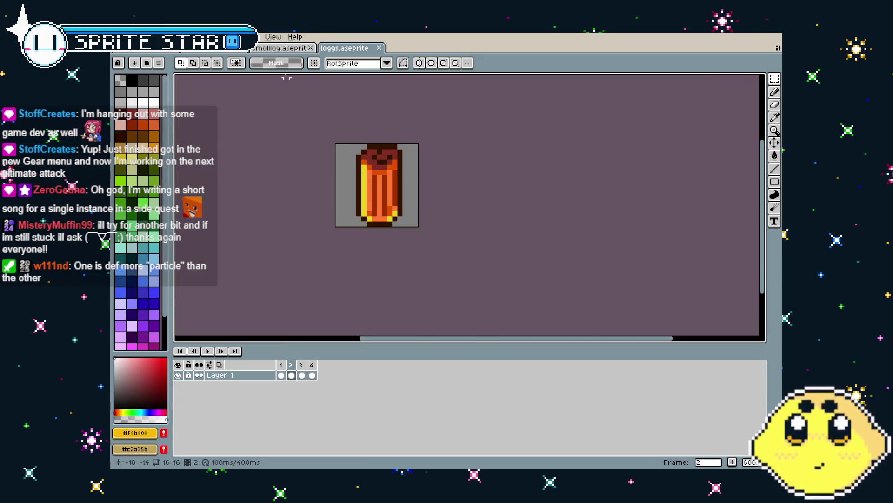
- Export the small log sprite as smolllog.gif
key("ctrl+Tab")
left_click(119, 37)
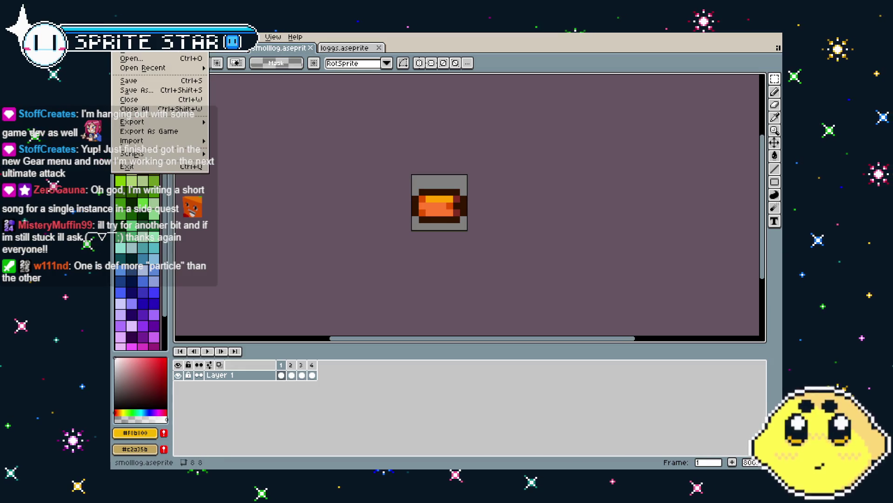
left_click(223, 122)
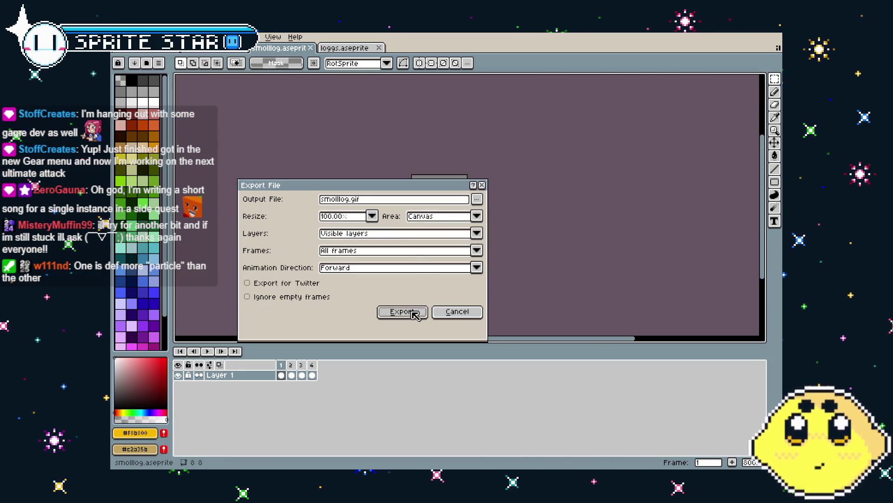
left_click(412, 311)
left_click(501, 285)
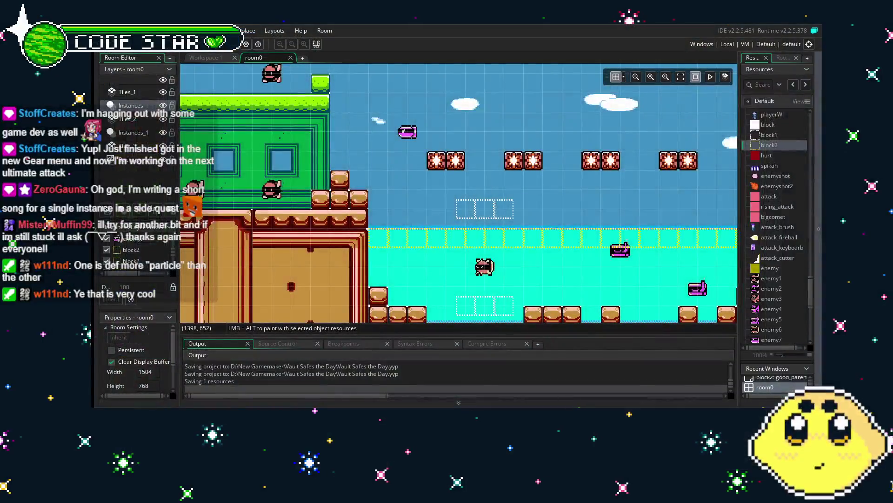
left_click_drag(278, 267, 286, 267)
scroll("left", 3)
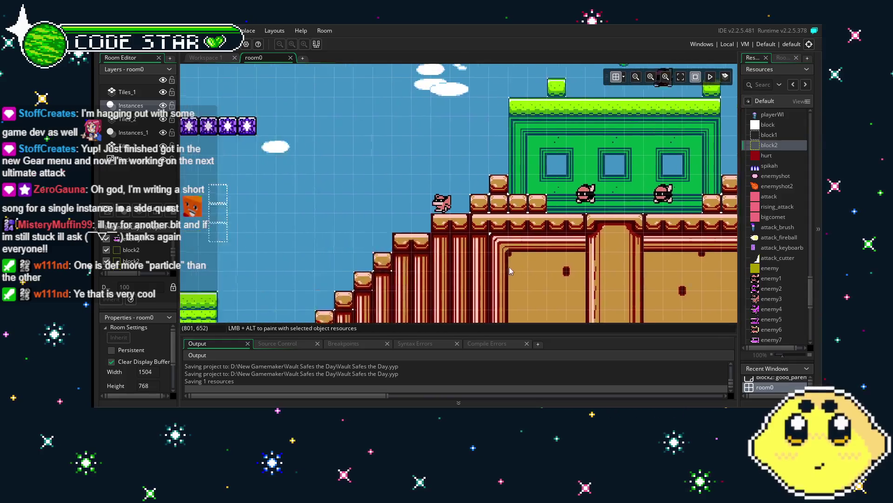
scroll("left", 3)
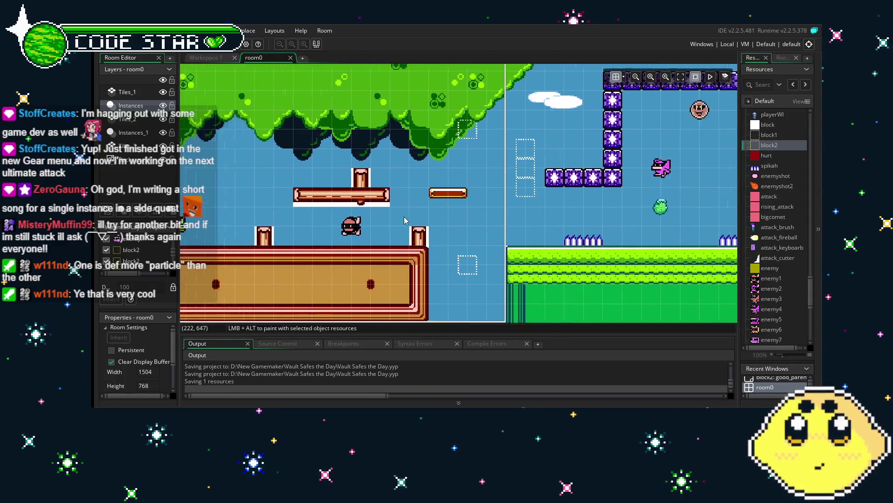
scroll("left", 3)
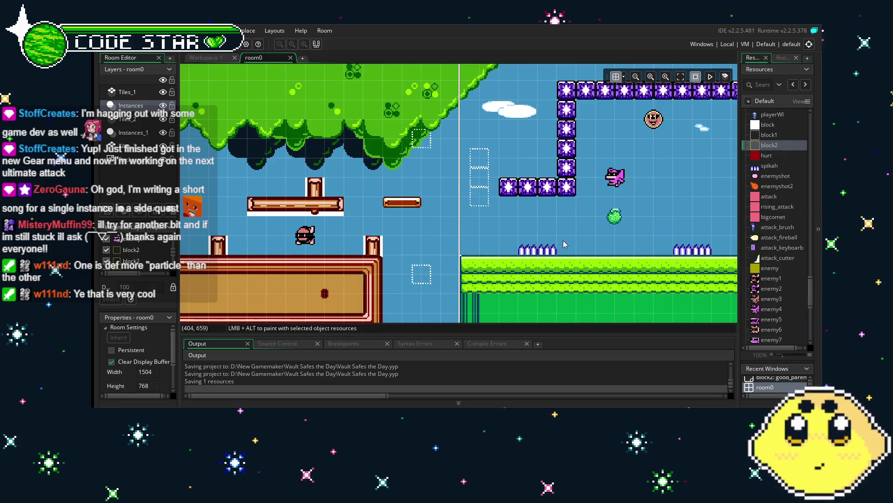
scroll("right", 3)
scroll("right", 3)
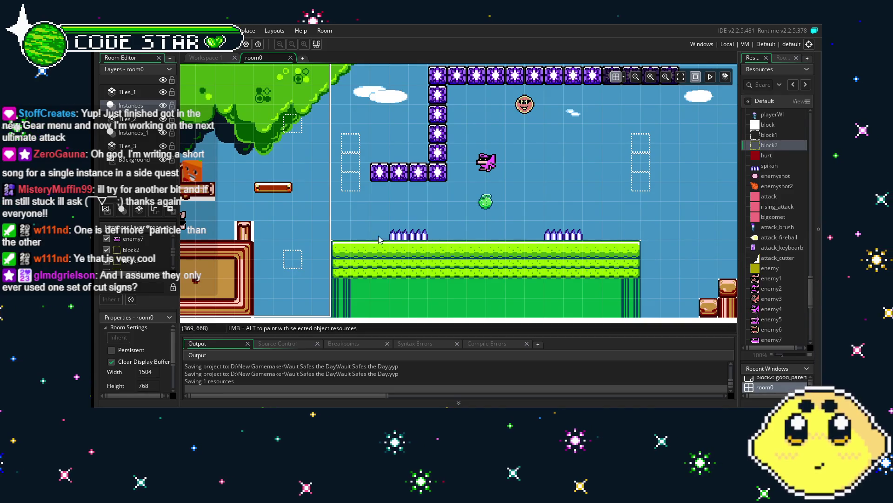
scroll("left", 3)
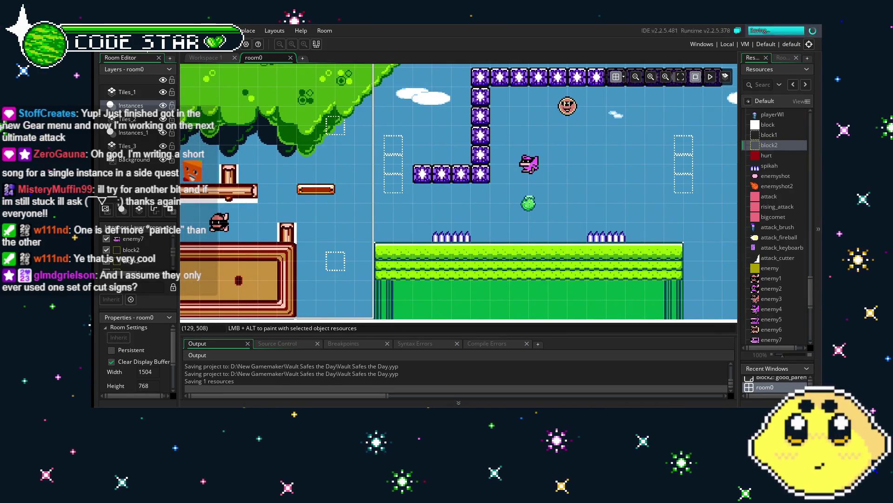
scroll("left", 3)
scroll("up", 3)
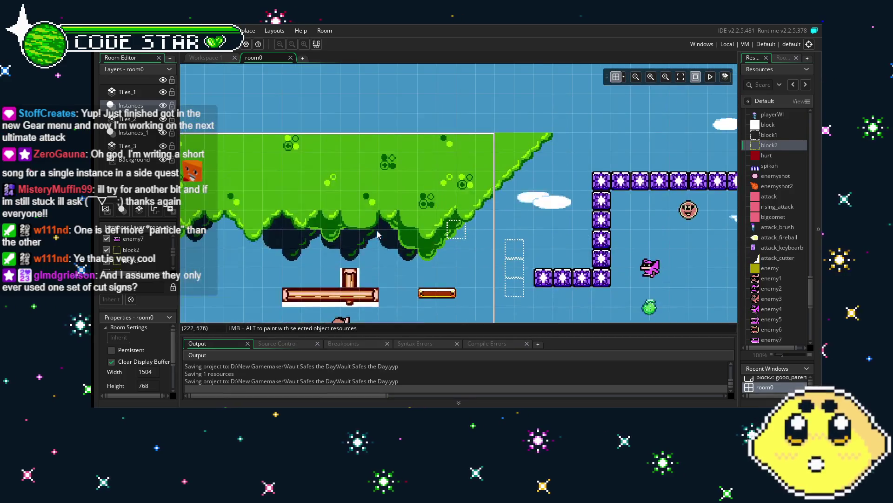
scroll("down", 3)
scroll("left", 3)
scroll("up", 3)
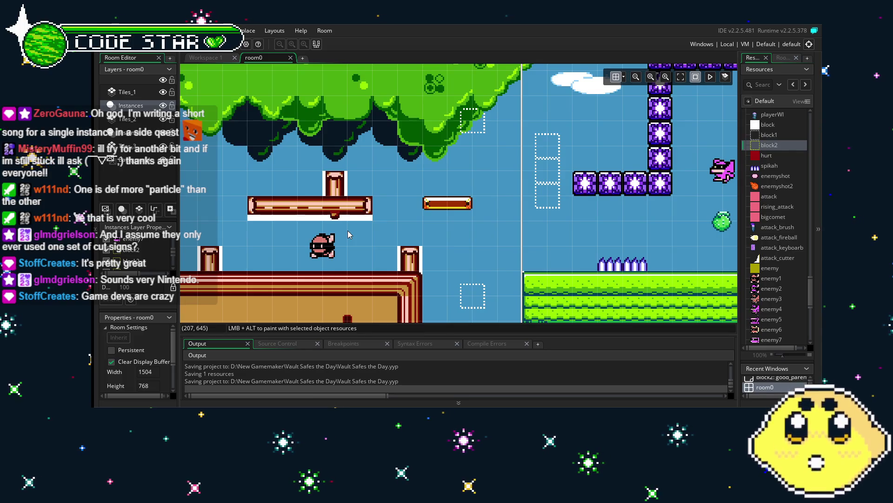
scroll("right", 3)
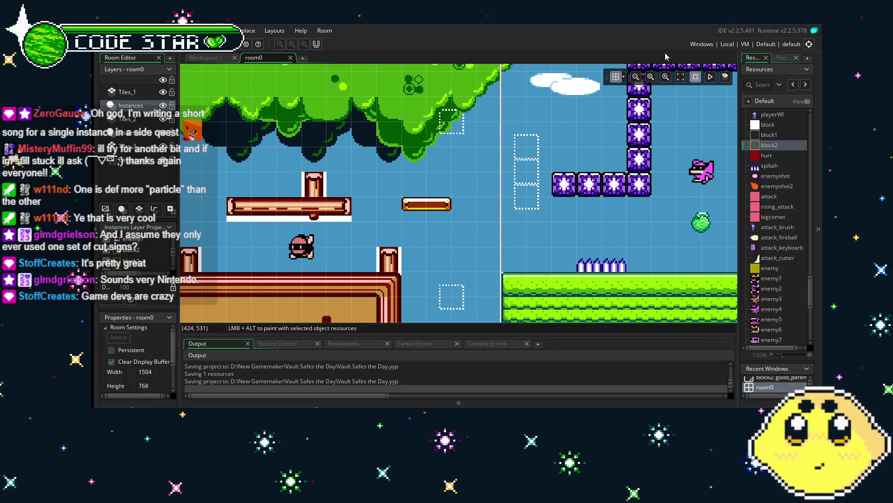
scroll("up", 3)
scroll("left", 3)
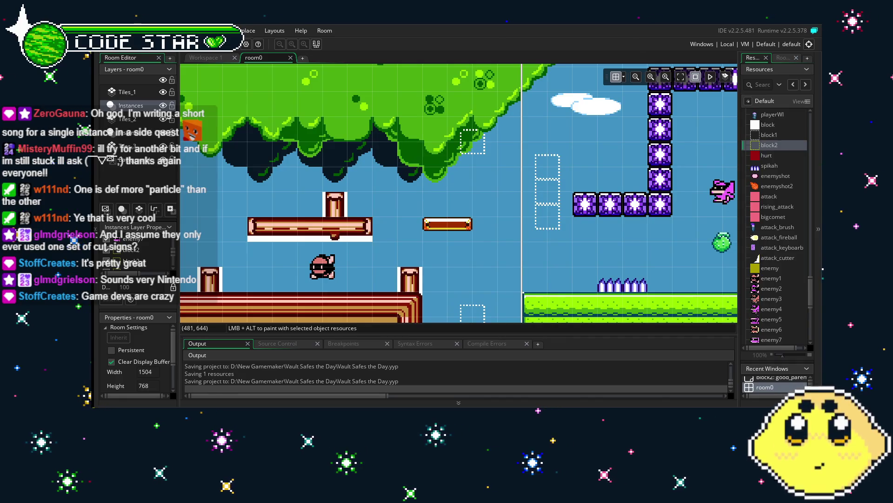
scroll("right", 3)
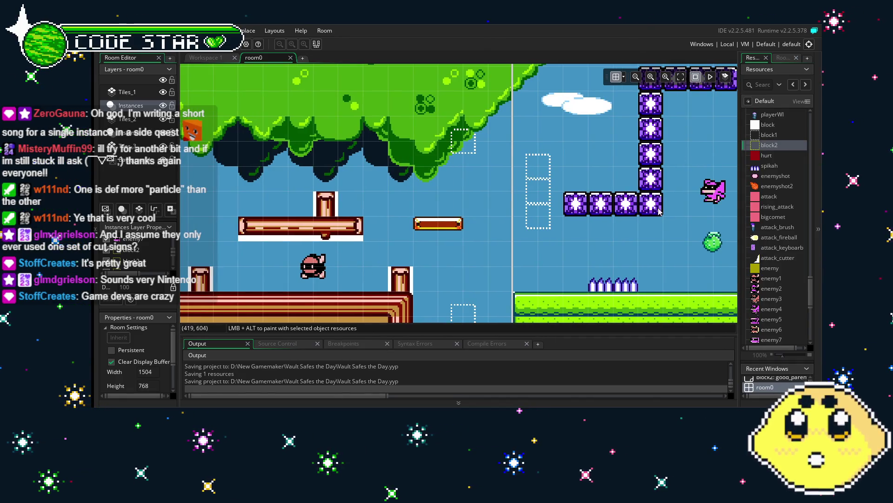
scroll("down", 3)
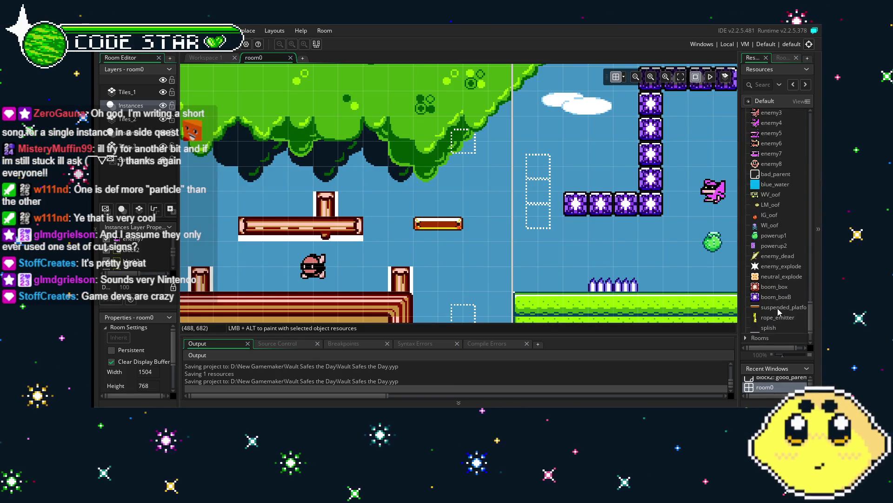
- Open suspended_platform to check its events and scroll the Resources tree up toward smolllog
double_click(777, 308)
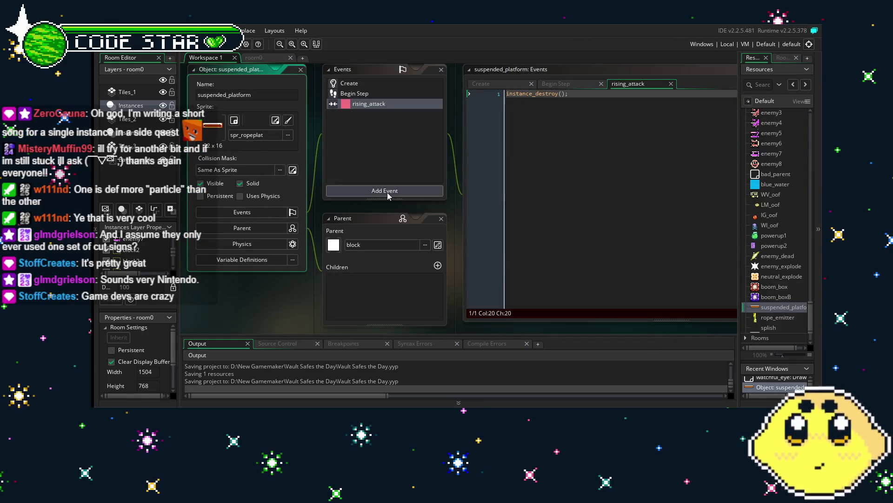
scroll("up", 3)
scroll("up", 3)
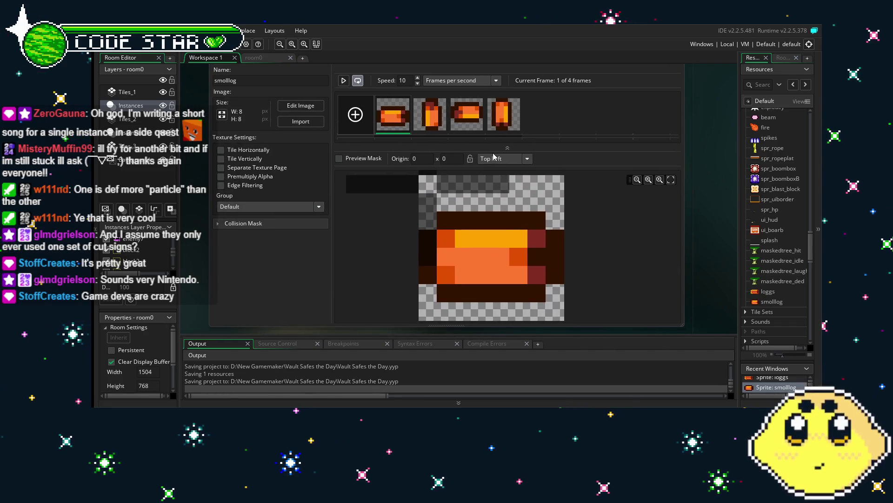
- Set the origin to Middle Centre on smolllog (4×4) and on loggs (8×8), then save
left_click(523, 159)
left_click(515, 206)
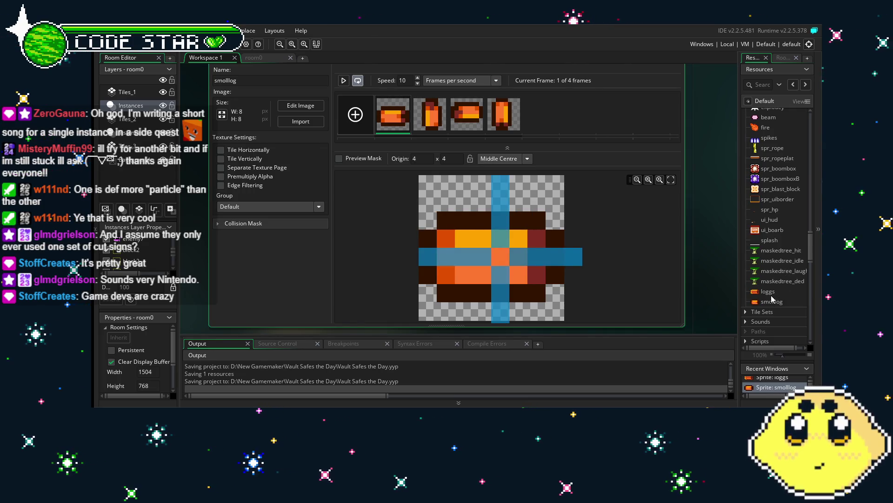
double_click(769, 292)
left_click(527, 173)
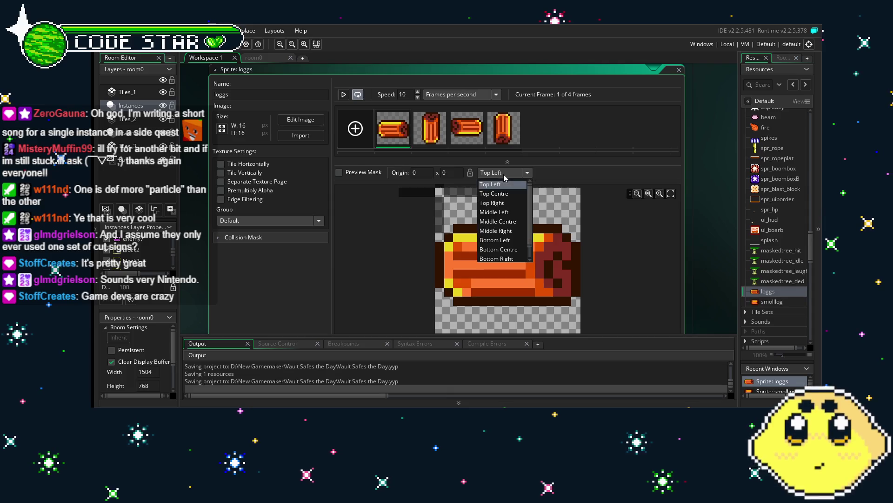
left_click(508, 224)
left_click(721, 247)
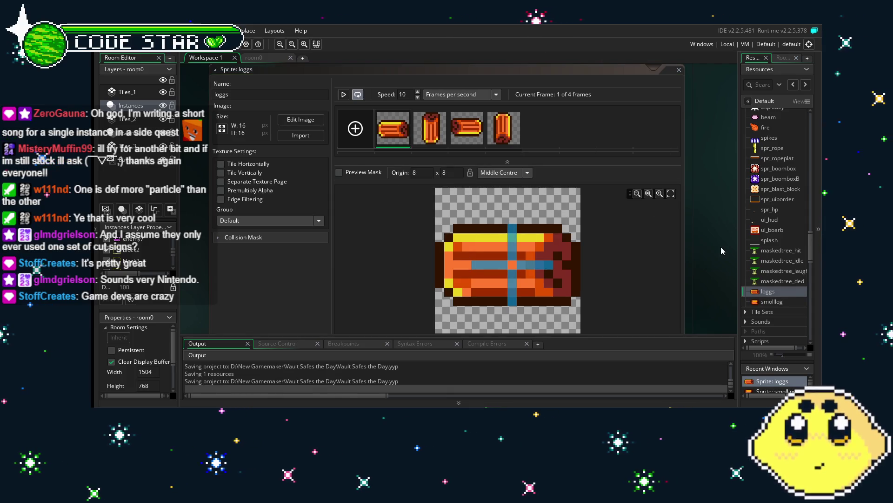
scroll("down", 3)
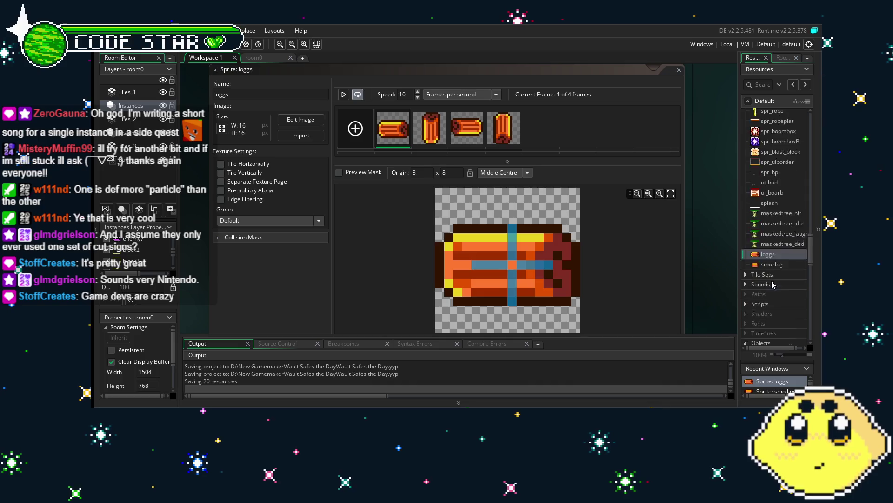
scroll("down", 3)
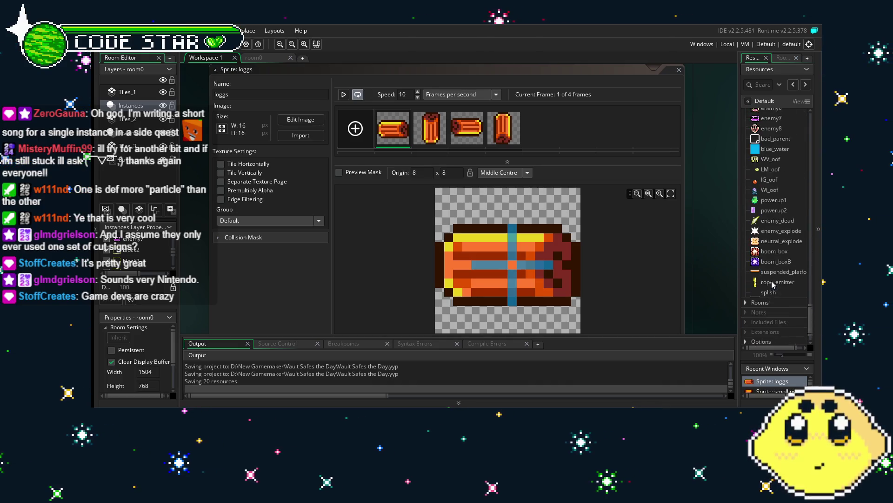
- Create a new object named wd_particle that uses the loggs sprite
right_click(781, 298)
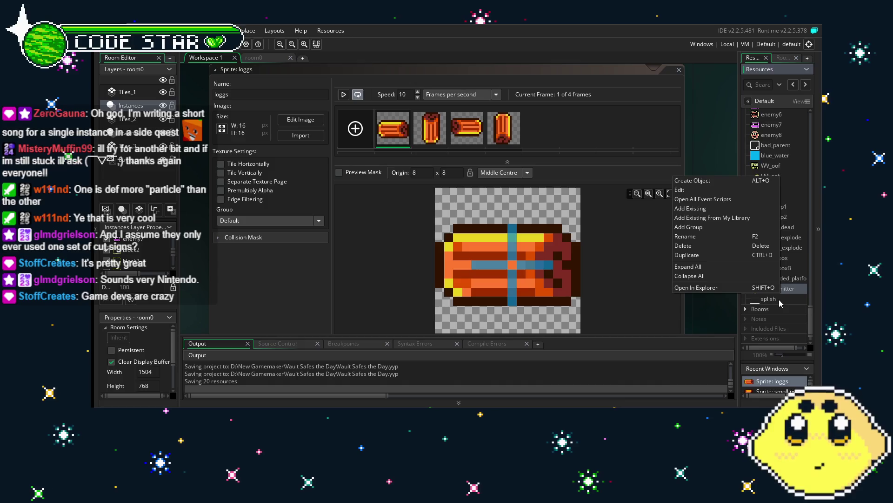
left_click(742, 189)
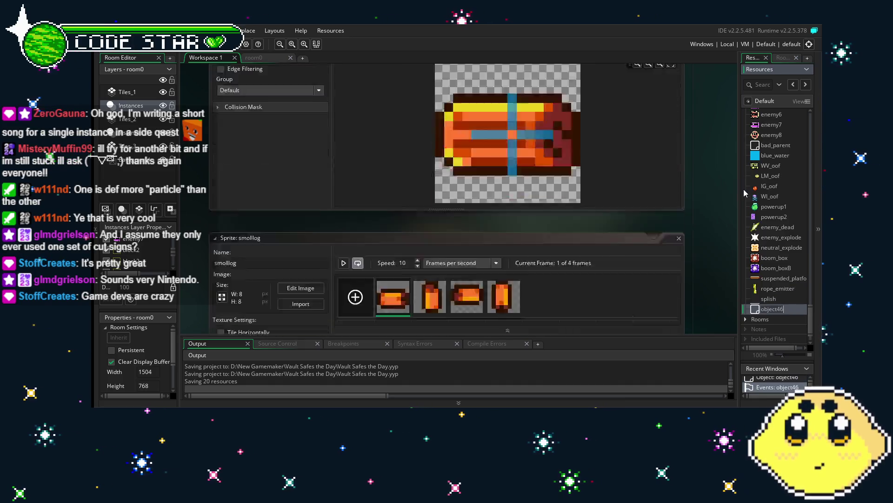
left_click(252, 120)
type("wd_particle")
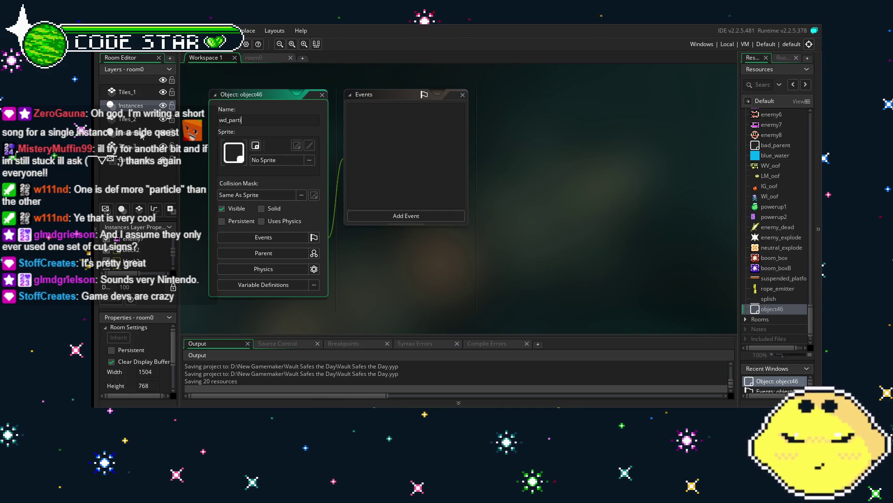
left_click(277, 160)
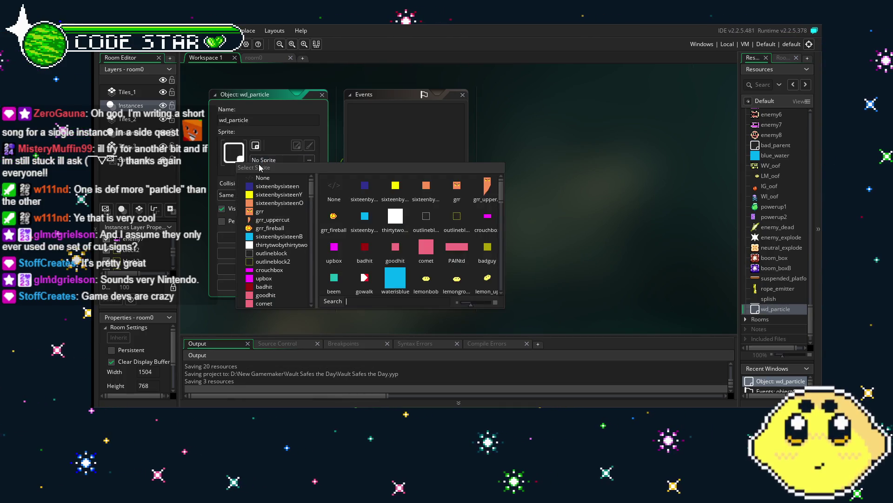
left_click_drag(502, 200, 511, 312)
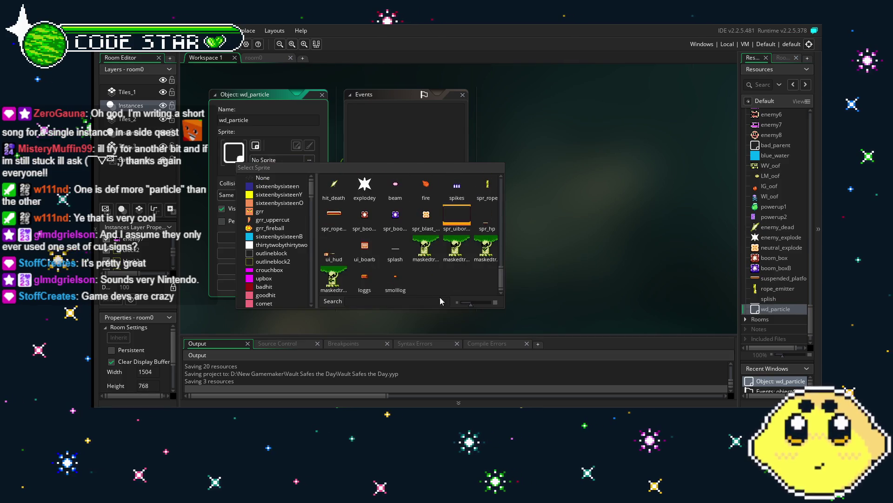
left_click(364, 277)
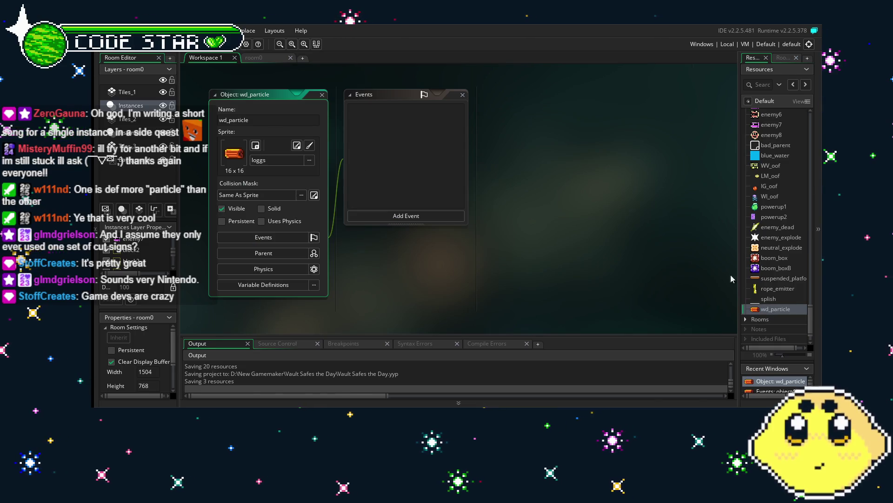
- Give wd_particle an Outside Room event calling instance_destroy(); and save
left_click(400, 216)
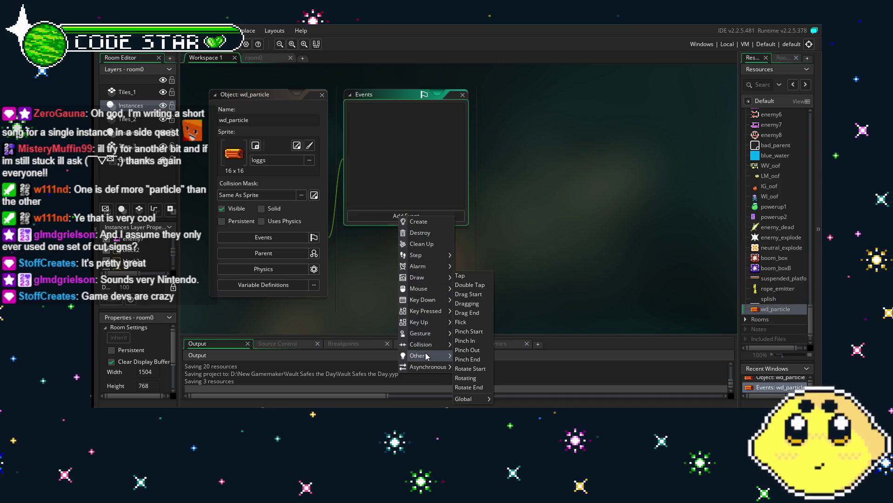
mouse_move(427, 356)
left_click(478, 285)
type("instance_destroy(")
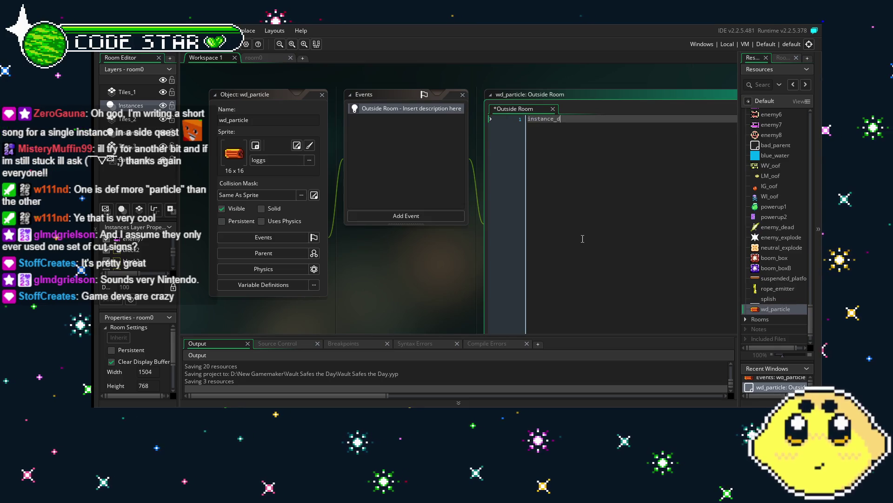
type(");")
key("ctrl+s")
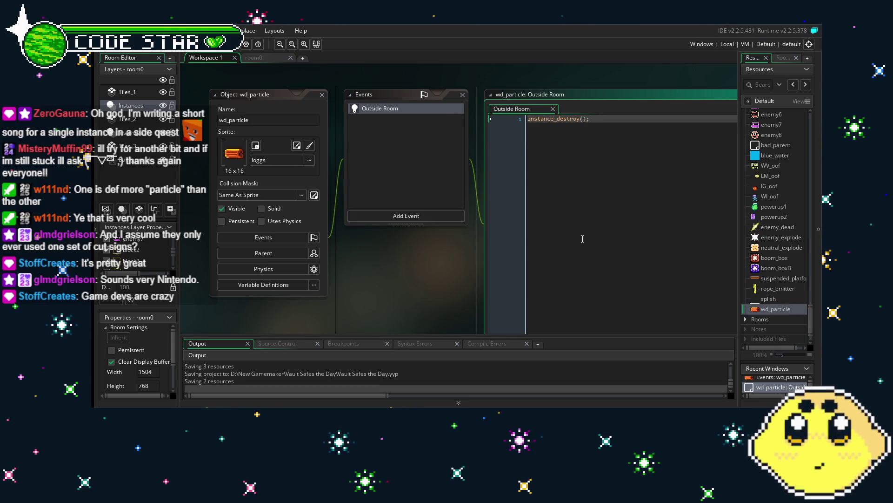
right_click(760, 308)
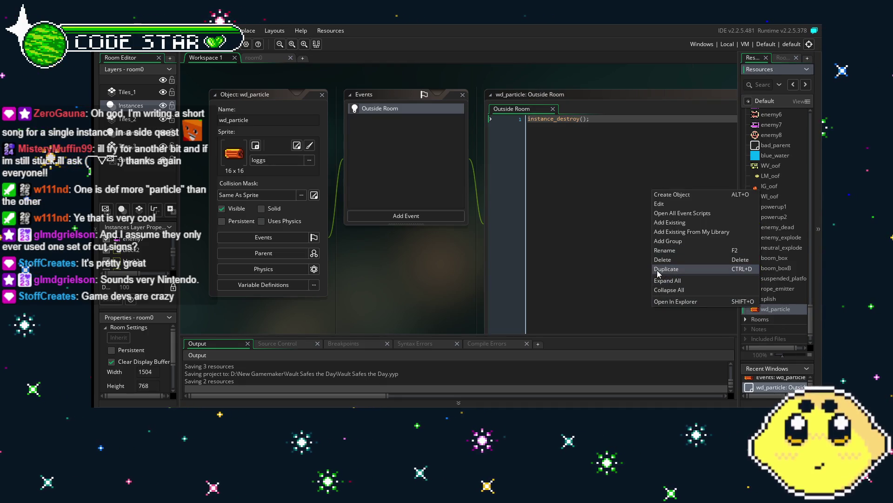
- Duplicate wd_particle and rename the copy wd_particle2
left_click(689, 269)
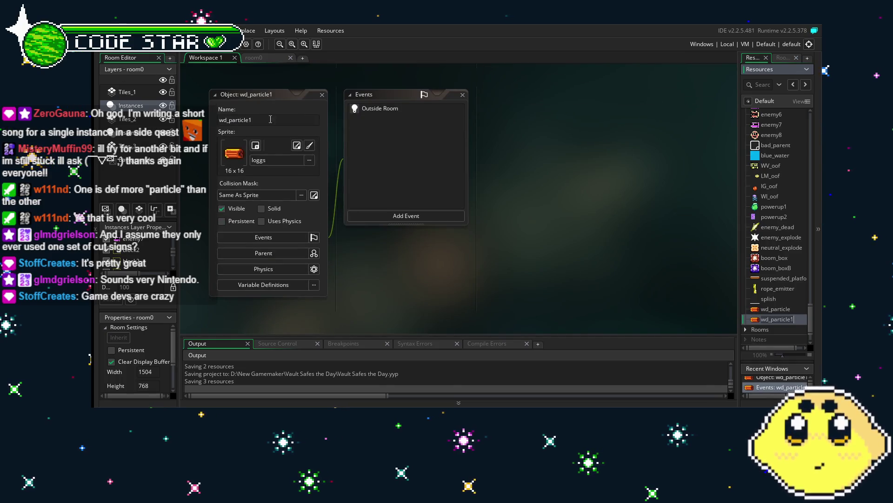
left_click(228, 120)
left_click(269, 122)
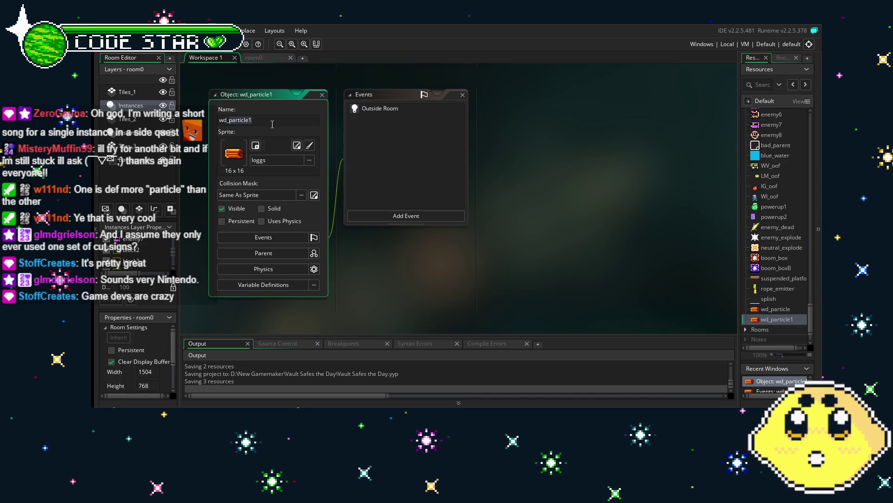
key("BackSpace")
type("2")
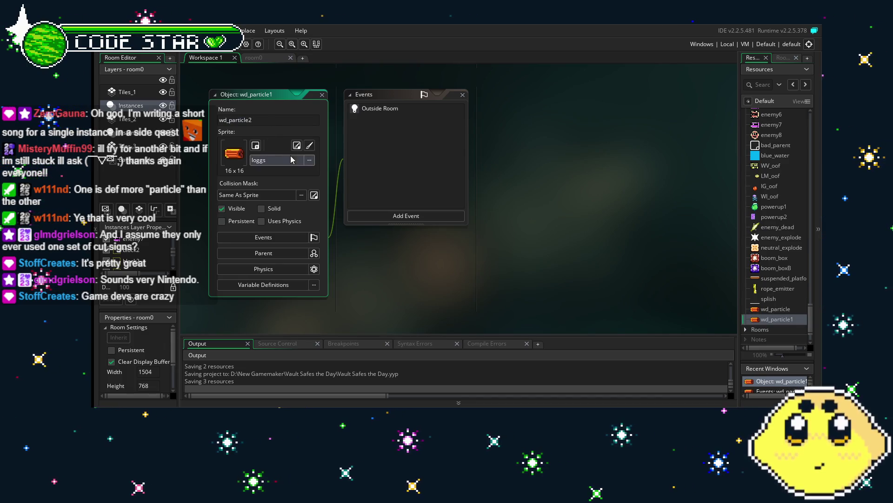
- Set wd_particle2's sprite to smolllog
left_click(292, 159)
scroll("down", 3)
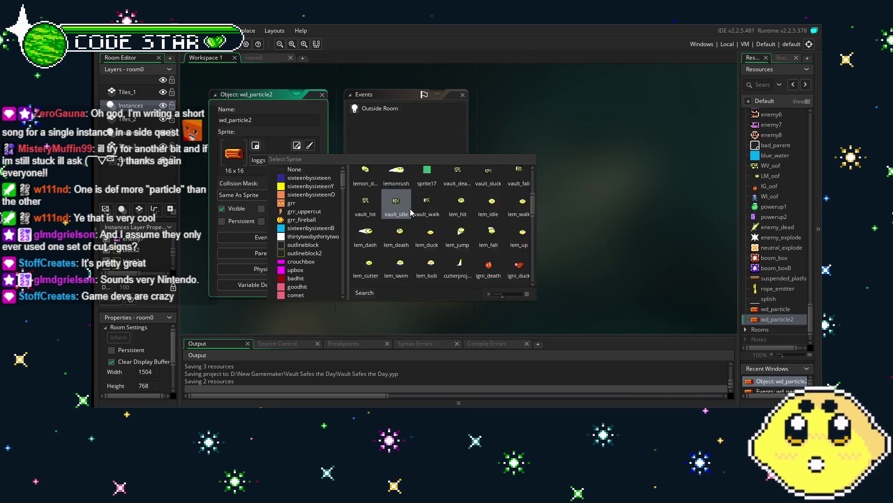
scroll("down", 3)
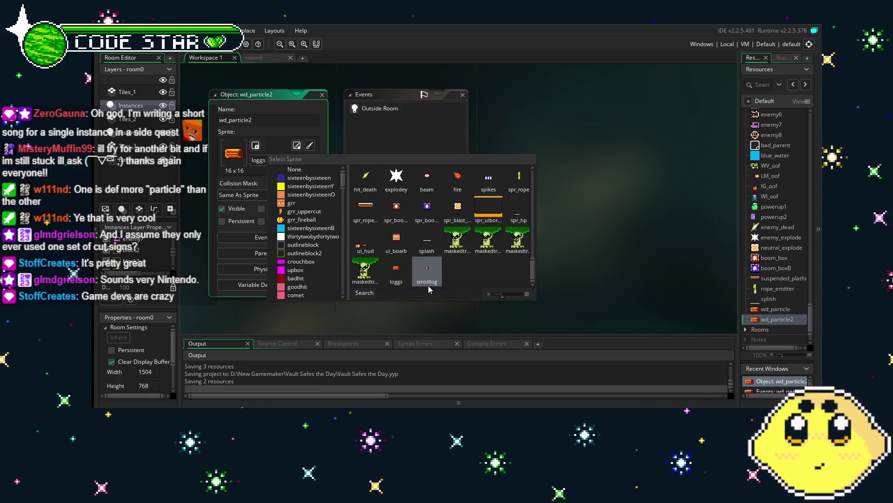
left_click(427, 275)
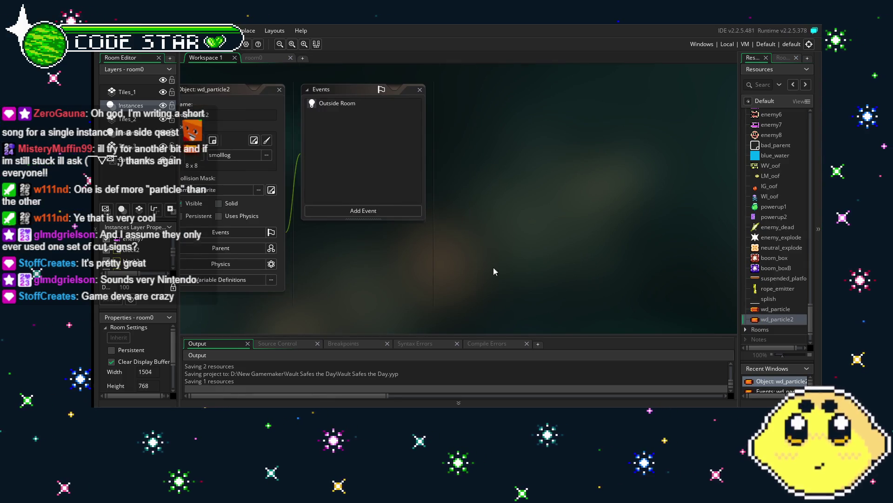
- Go back to the room0 level, pan right, and show the Resources list
left_click(268, 58)
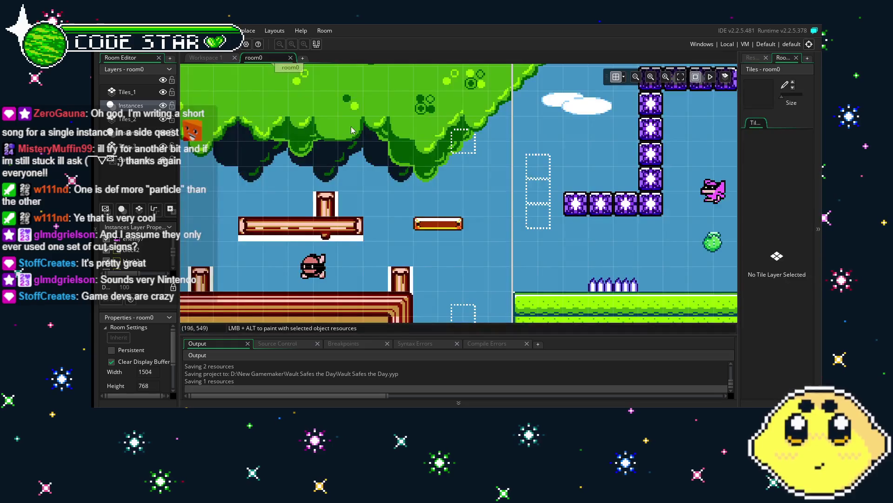
left_click_drag(459, 184, 482, 183)
left_click(753, 57)
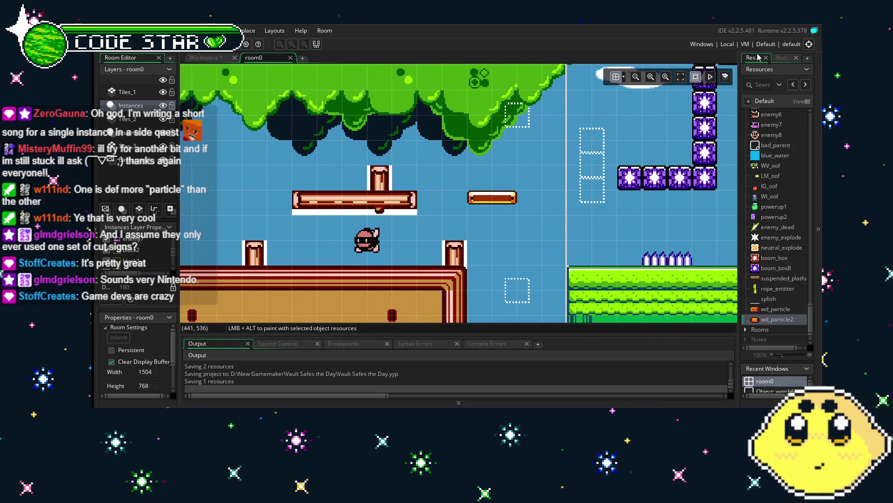
- Review wd_particle's Outside Room instance_destroy() code, then return to the room0 layout
left_click_drag(465, 243, 411, 228)
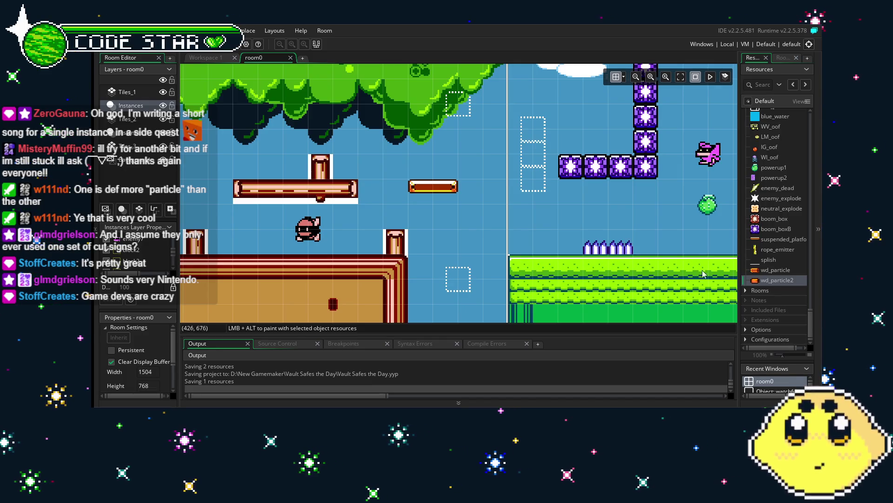
double_click(775, 270)
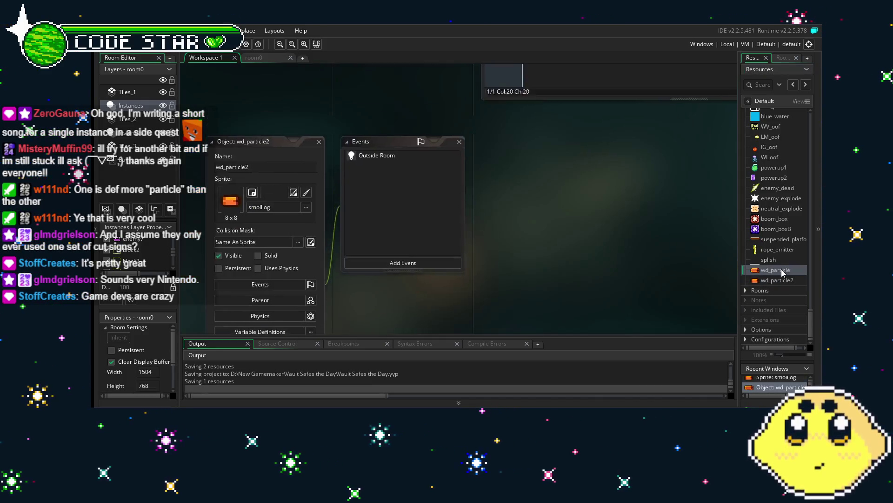
left_click_drag(423, 269, 392, 269)
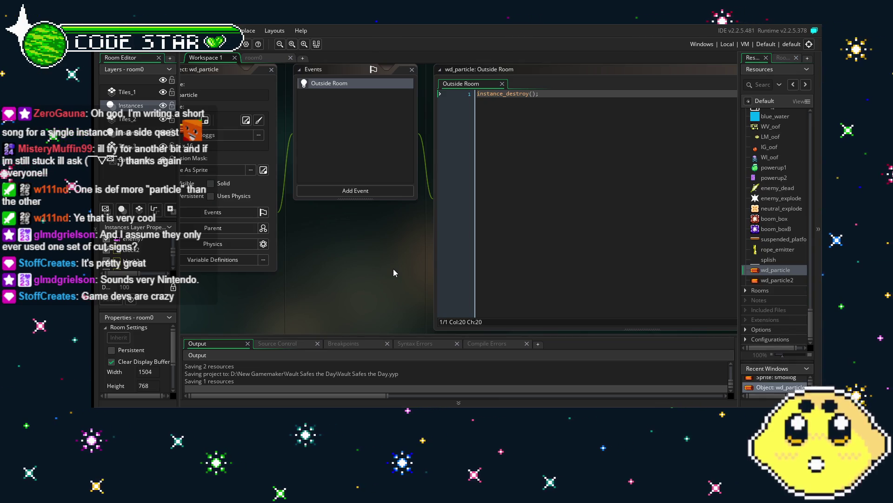
scroll("left", 3)
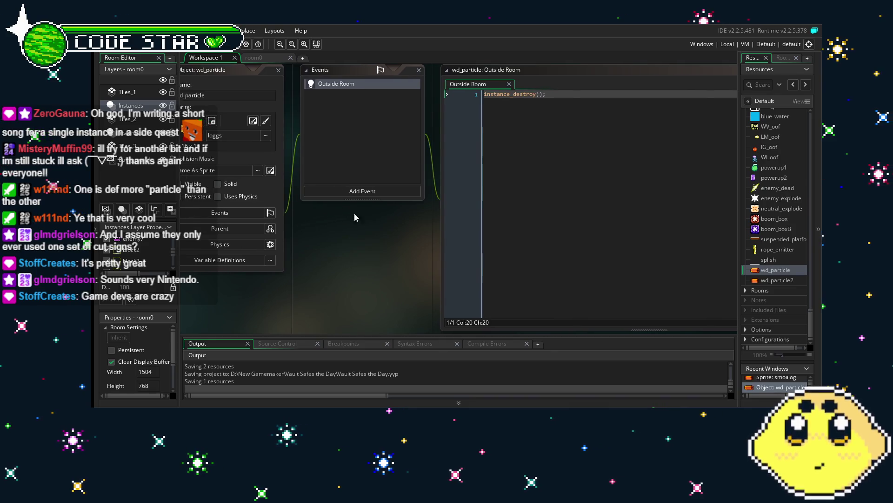
left_click(253, 57)
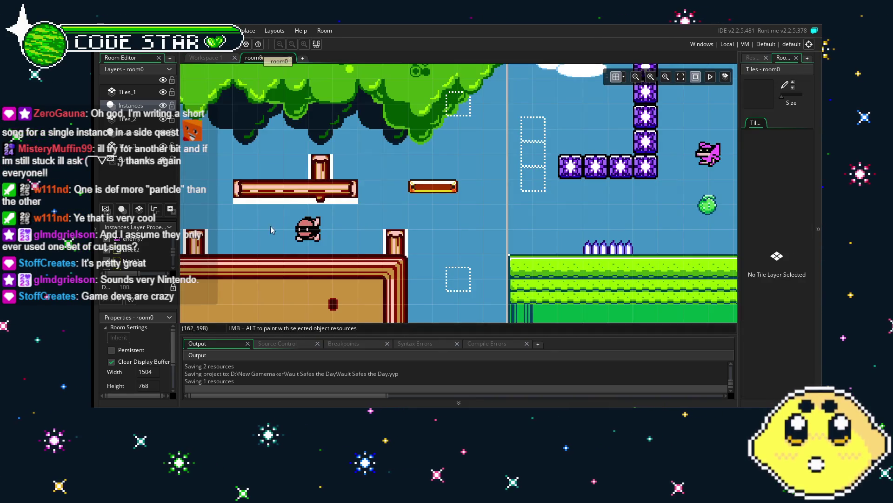
- Pan around the room0 layout, then reopen wd_particle from the Resources list
left_click_drag(339, 257, 326, 257)
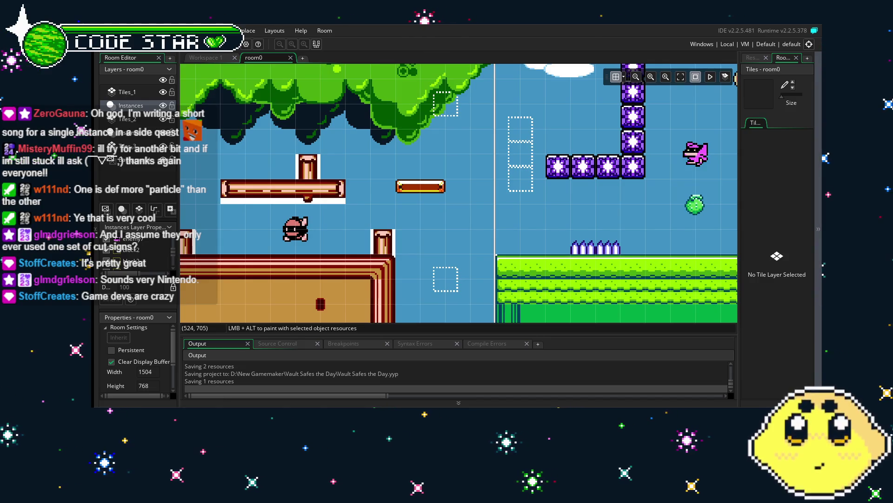
left_click_drag(370, 287, 380, 289)
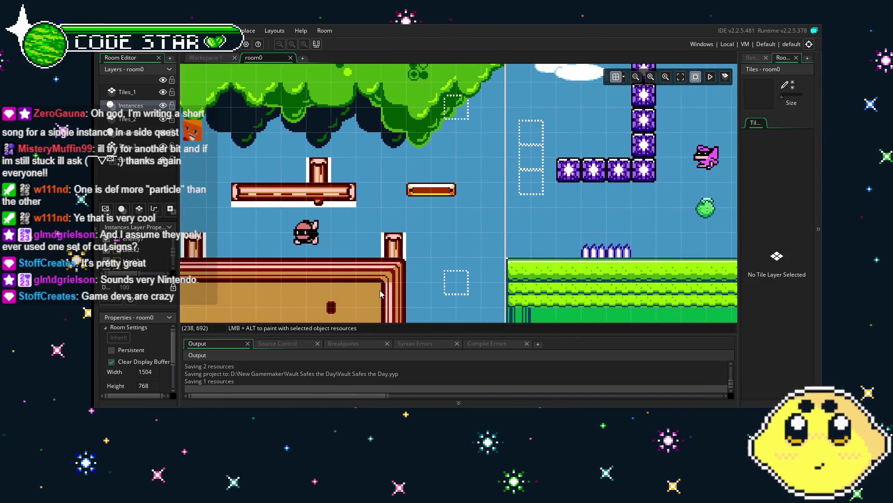
left_click(751, 57)
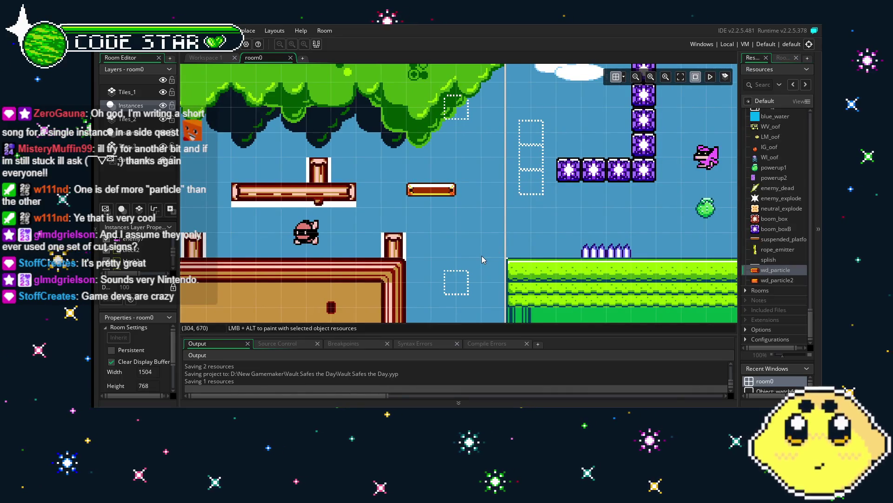
left_click_drag(482, 256, 507, 255)
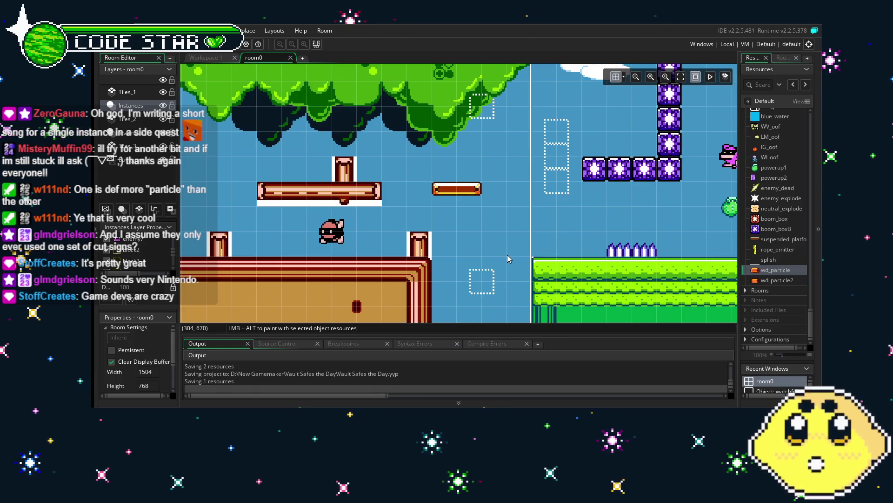
left_click_drag(459, 259, 392, 254)
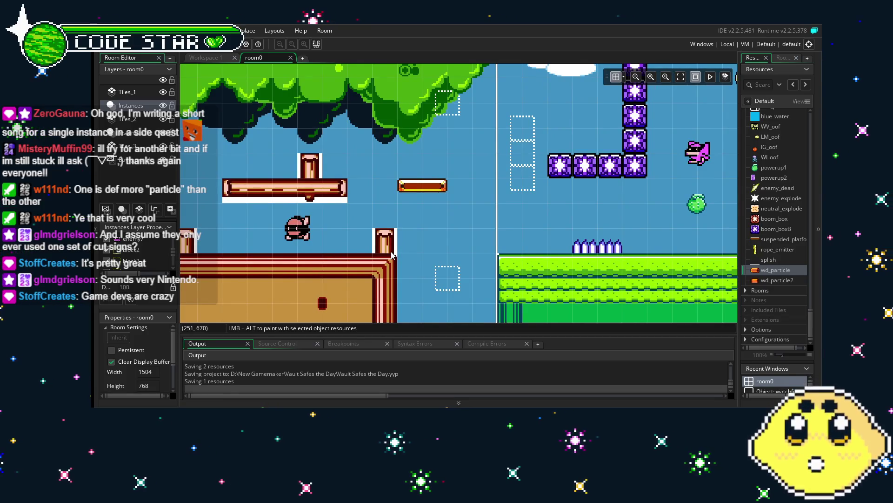
left_click_drag(351, 227, 337, 233)
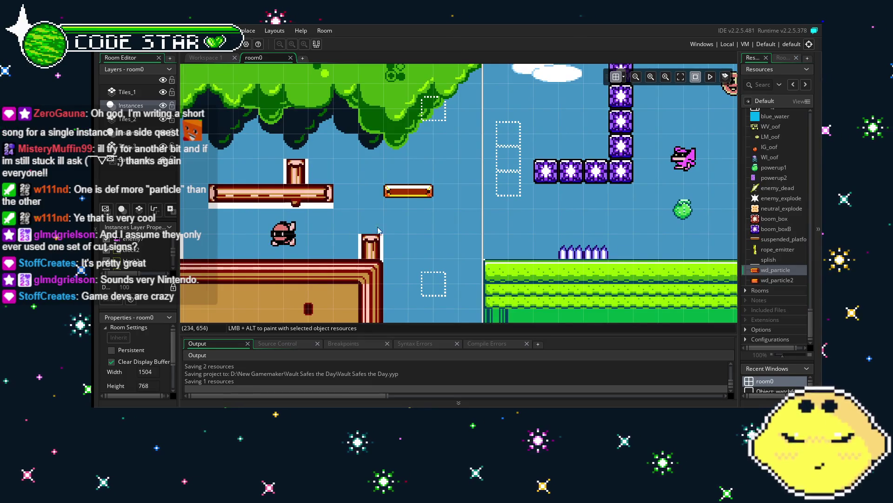
double_click(776, 270)
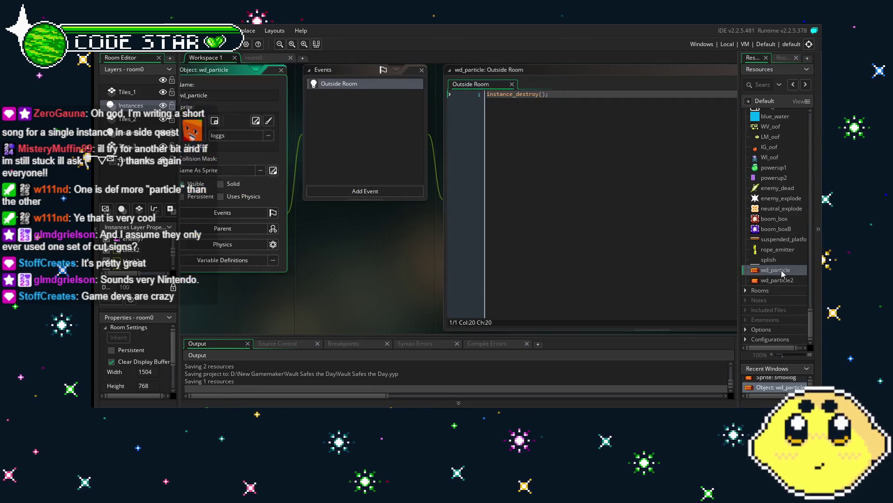
left_click_drag(391, 247, 360, 244)
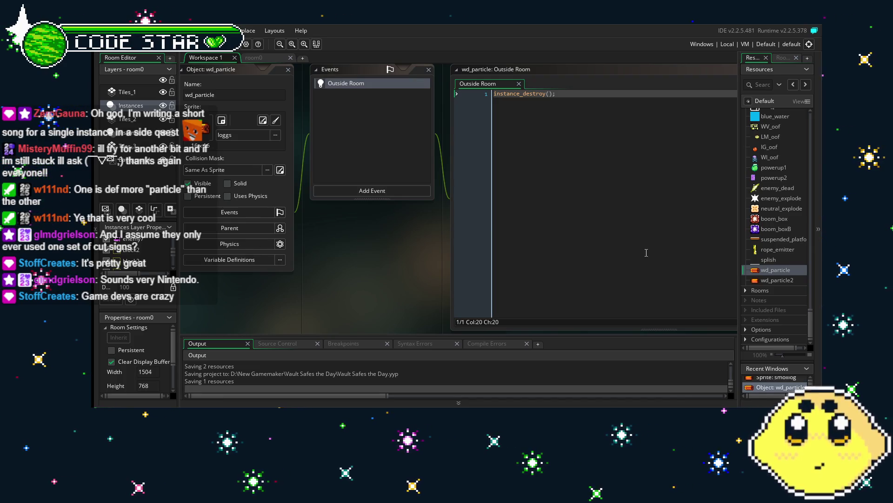
left_click(363, 190)
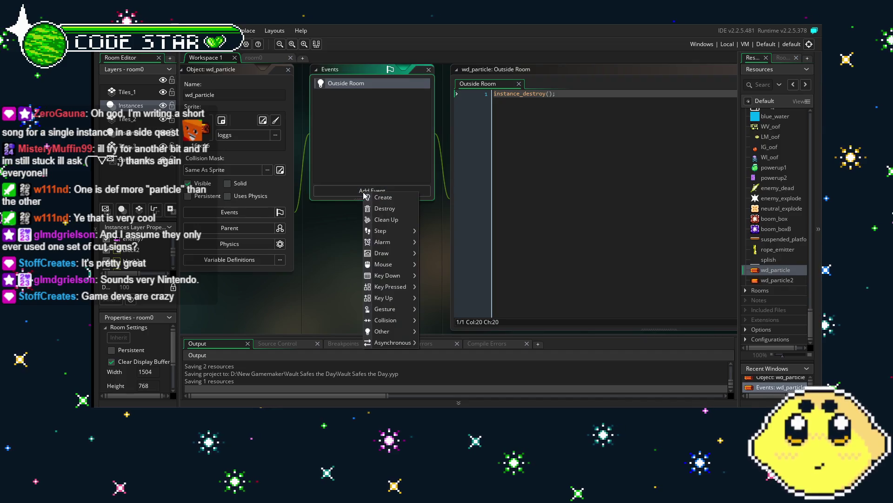
left_click(371, 175)
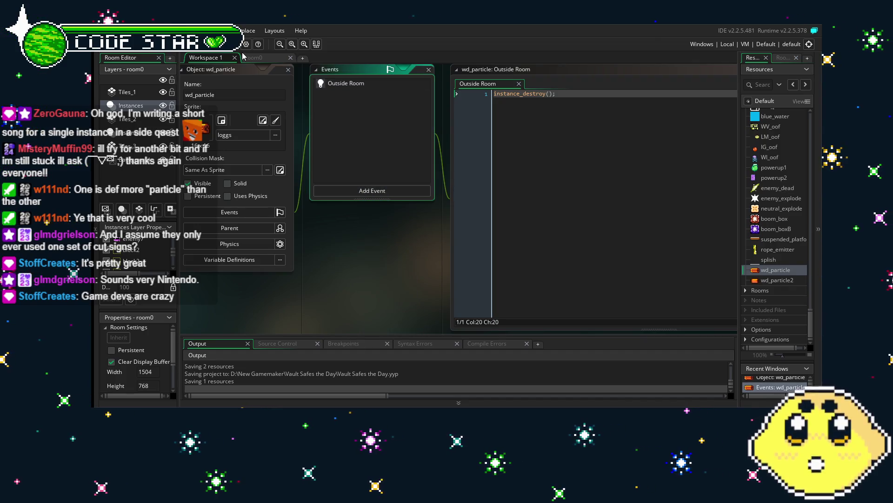
scroll("up", 3)
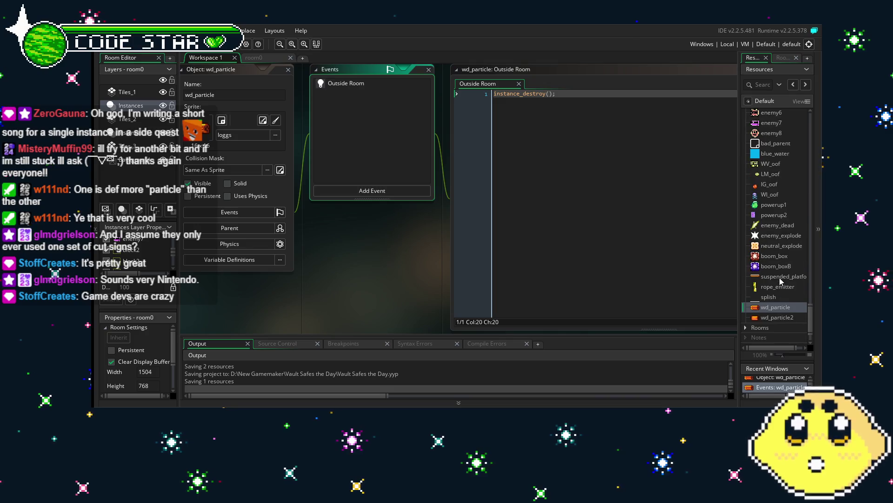
left_click(784, 278)
- Add a Destroy event to suspended_platform and delete all its template code
double_click(784, 279)
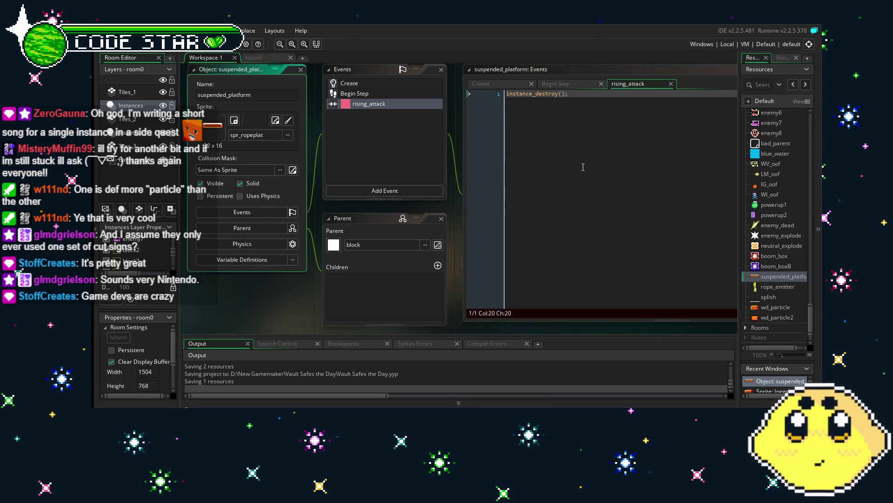
left_click(378, 190)
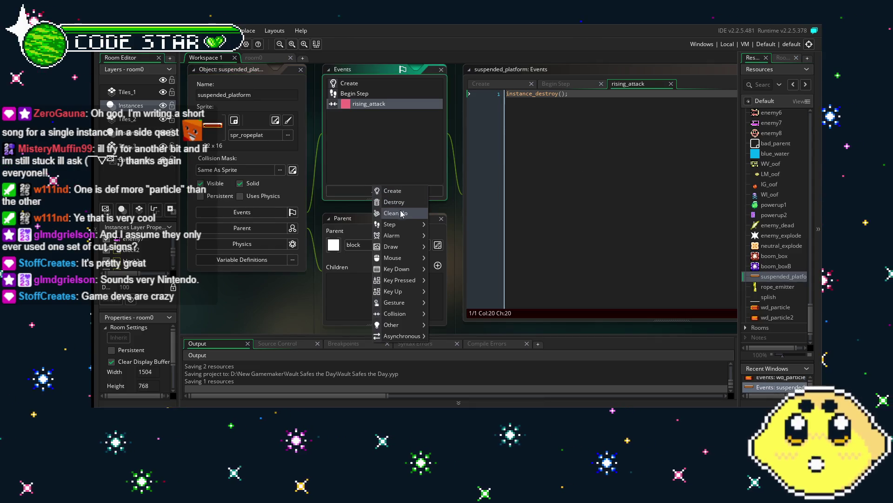
left_click(401, 201)
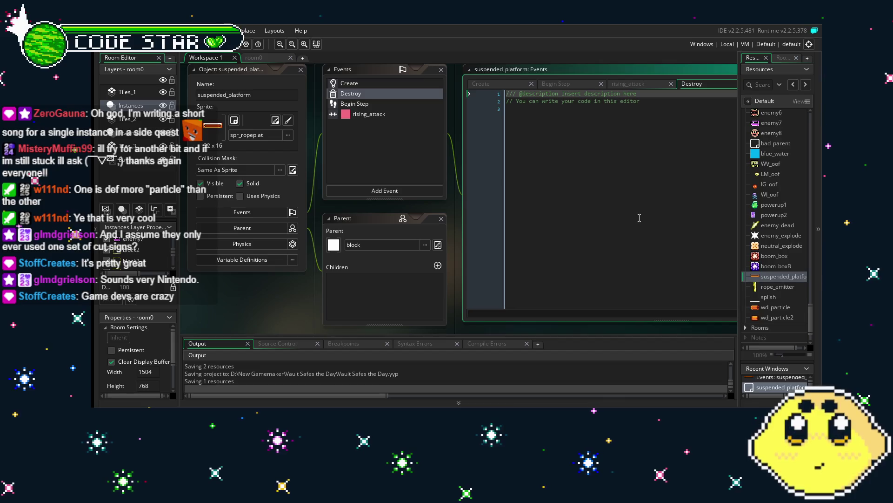
left_click(639, 218)
key("ctrl+a")
key("BackSpace")
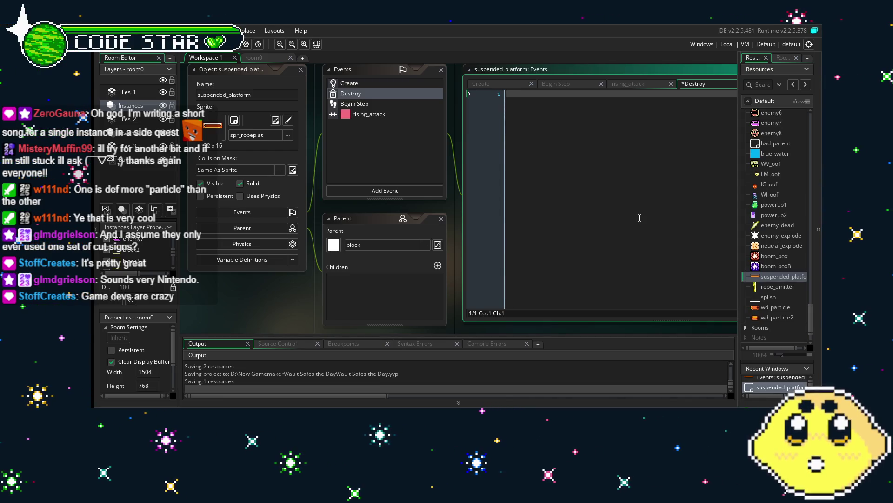
- Write an instance_create_depth line spawning wd_particle at y+0, depth -10
type("inst")
type("ance")
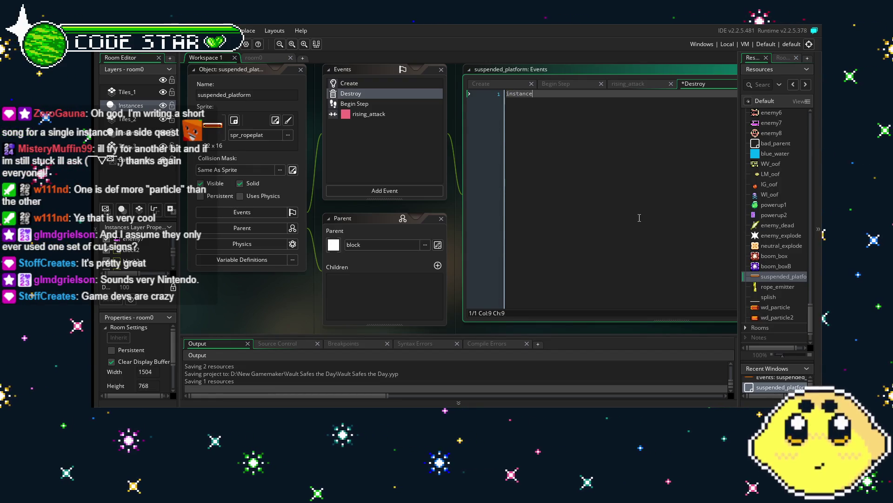
key("BackSpace")
key("BackSpace")
key("BackSpace")
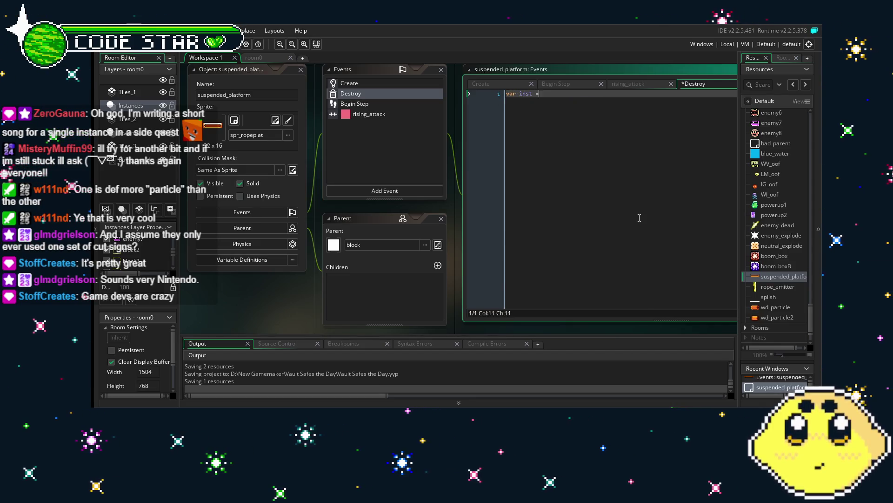
type(" instance_crea")
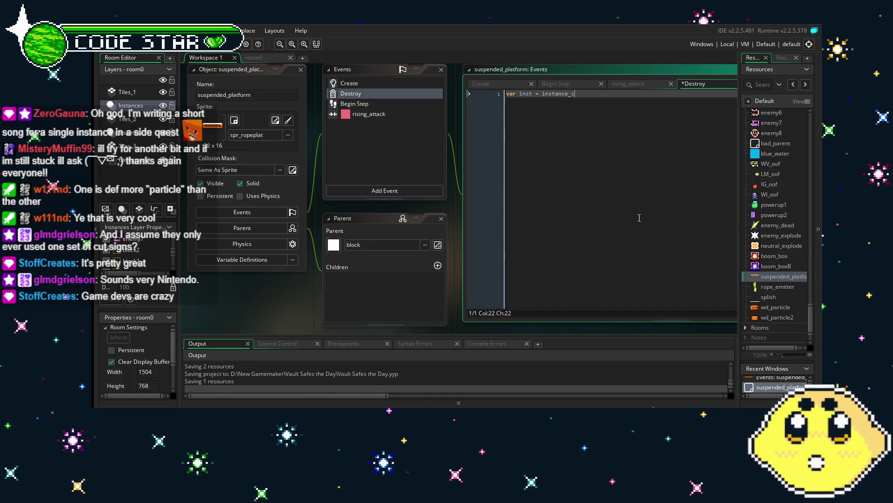
type("te")
key("Return")
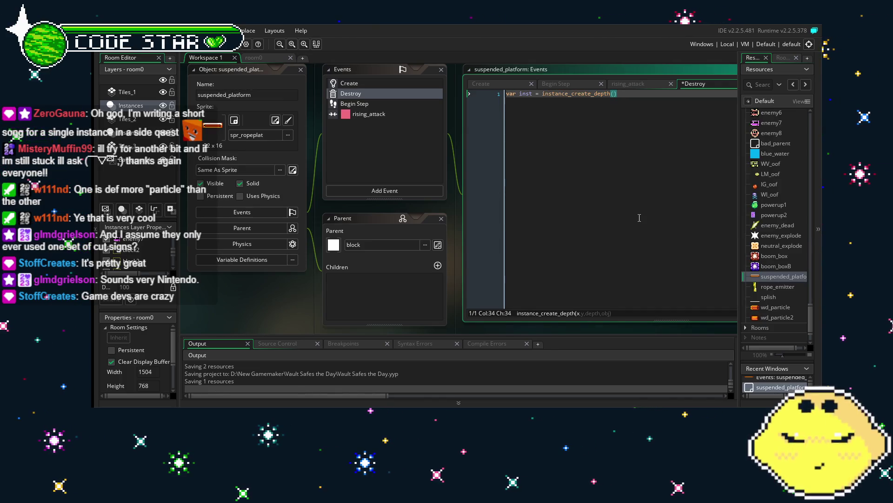
type("x+0,y+0")
type(",-")
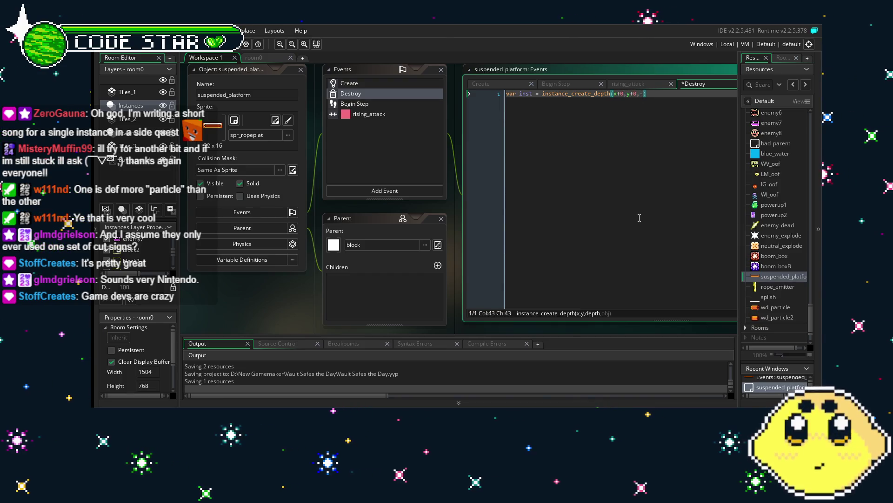
type("10000,")
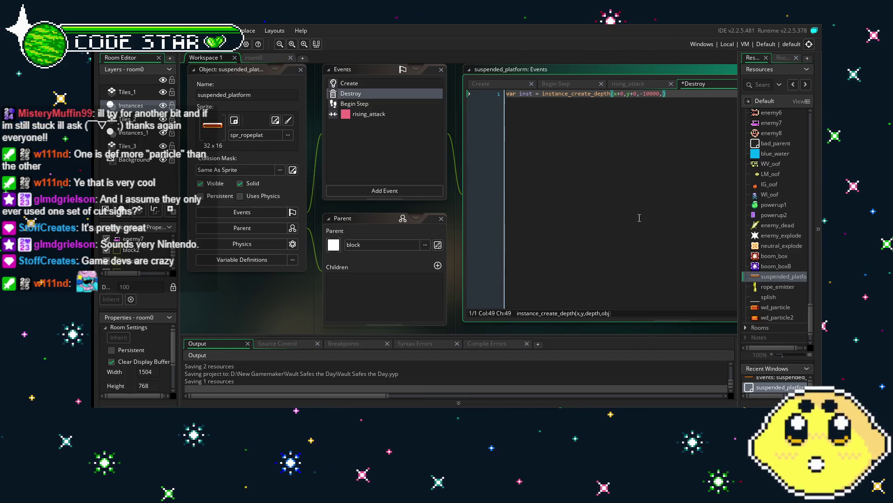
type("wd_par")
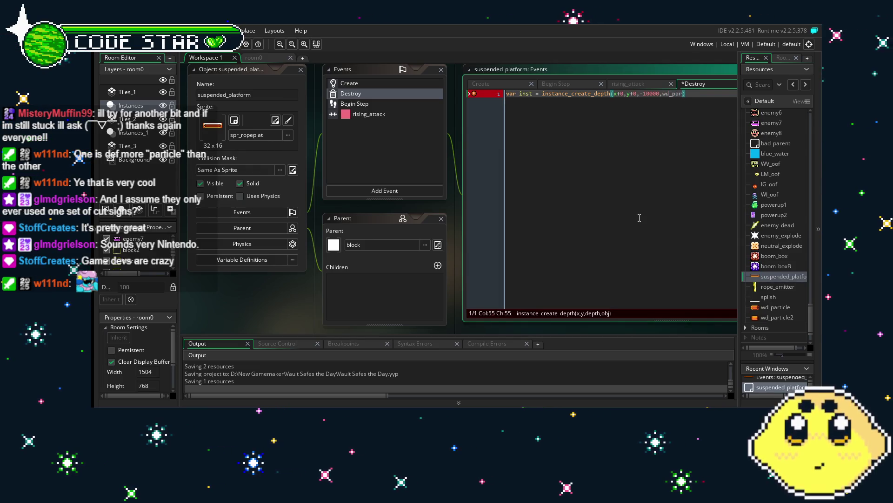
type("ticle)")
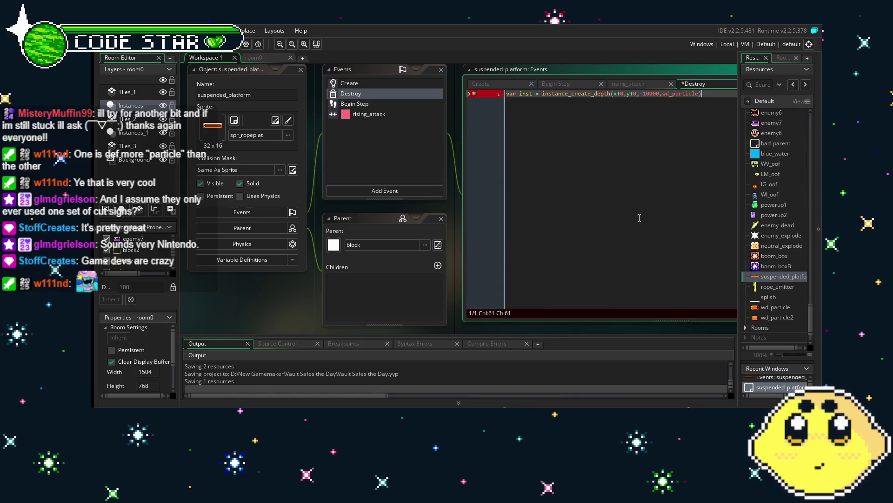
type(";")
key("Return")
- Give the spawned instance gravity 1, vspeed -8 and hspeed -4
type("inst")
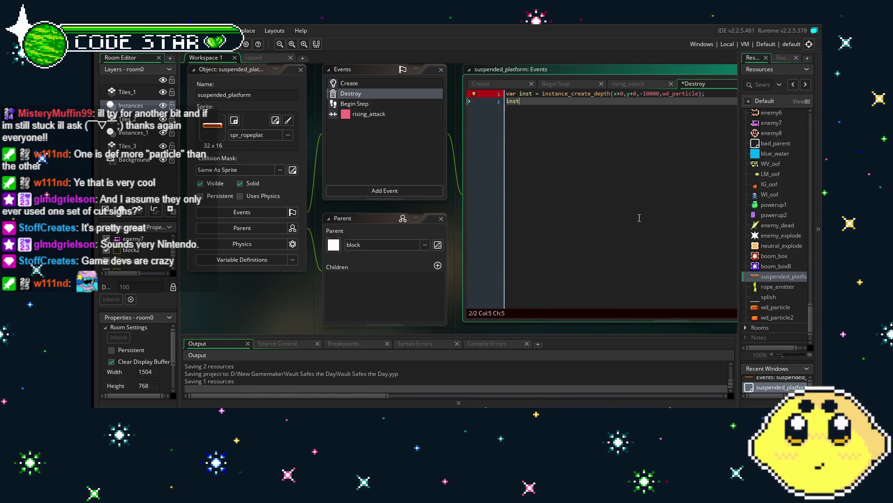
key("BackSpace")
key("BackSpace")
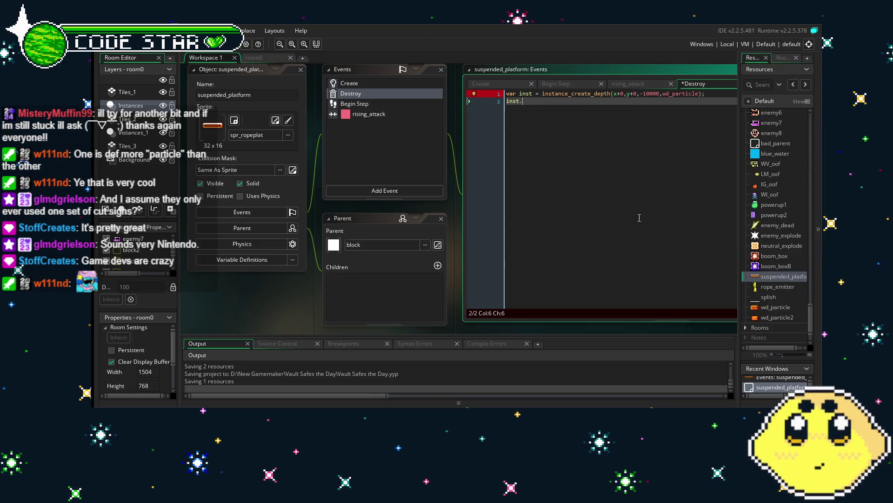
type("gravity=1;")
key("Return")
type("inst.sp")
type("eed=-1")
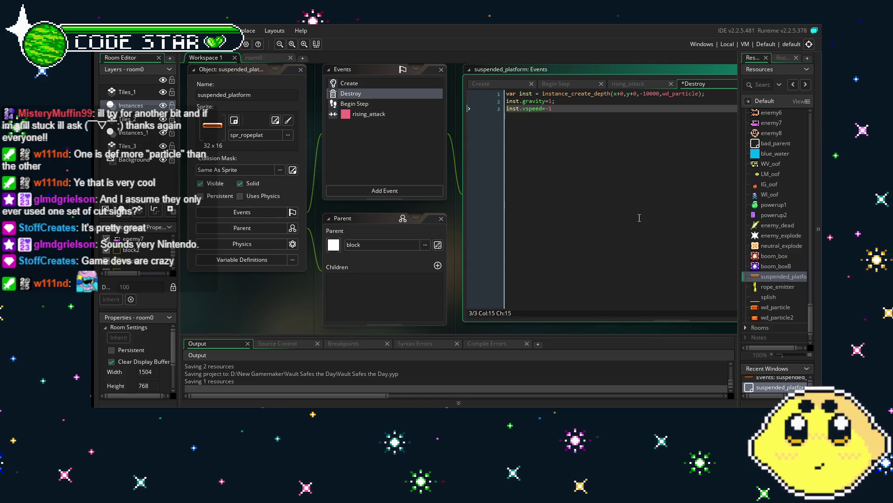
key("BackSpace")
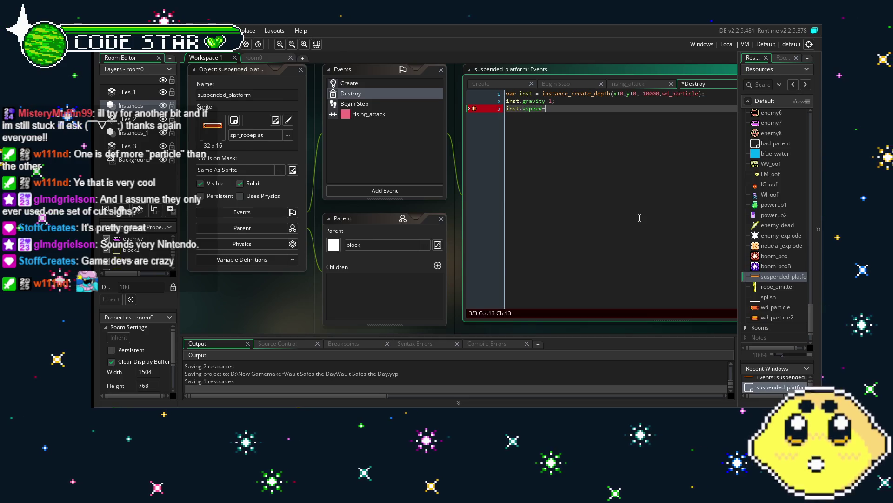
type("-8;")
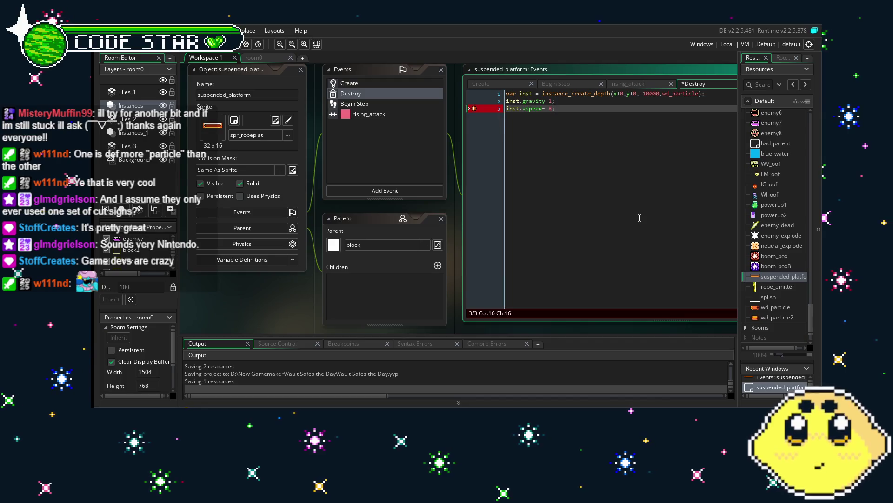
key("Return")
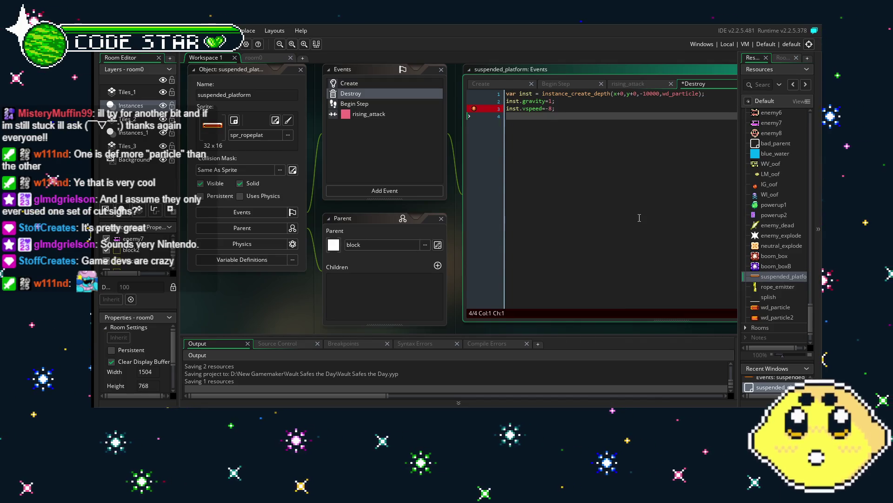
type("inst")
type(".hspeed=-4;")
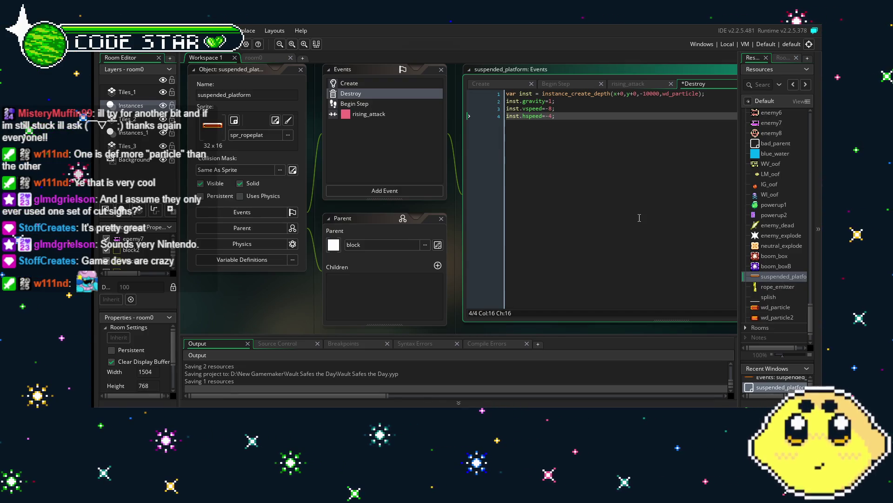
- Duplicate the four-line spawn block below itself
key("ctrl+a")
left_click(639, 218)
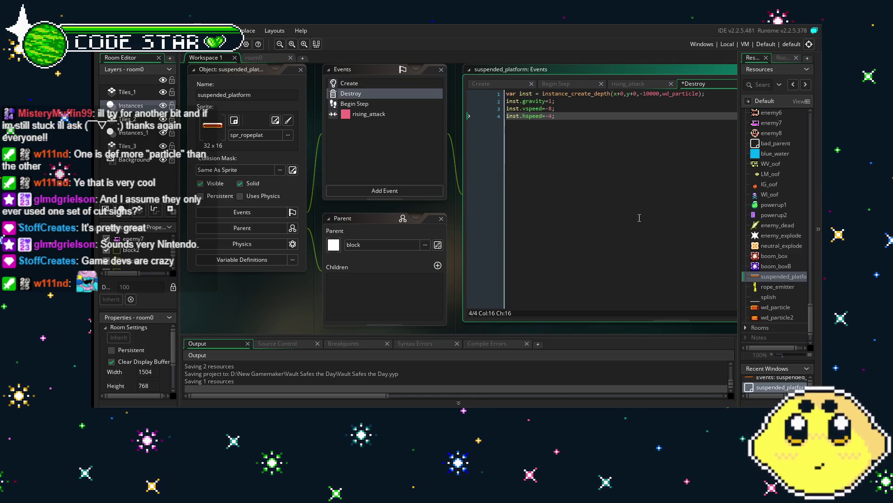
key("Return")
key("Return")
type("var inst = instance_create_depth(x+0,y+0,-10000,wd_particle); inst.gravity=1; inst.vspeed=-8; inst.hspeed=-4;")
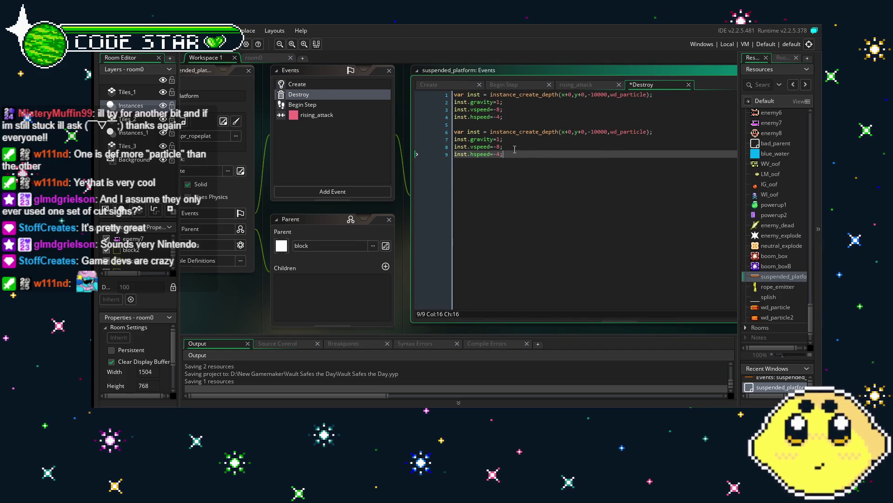
- Change the second spawn's hspeed from -4 to 4, save, and run the game
key("Left")
key("Left")
key("BackSpace")
key("End")
key("ctrl+s")
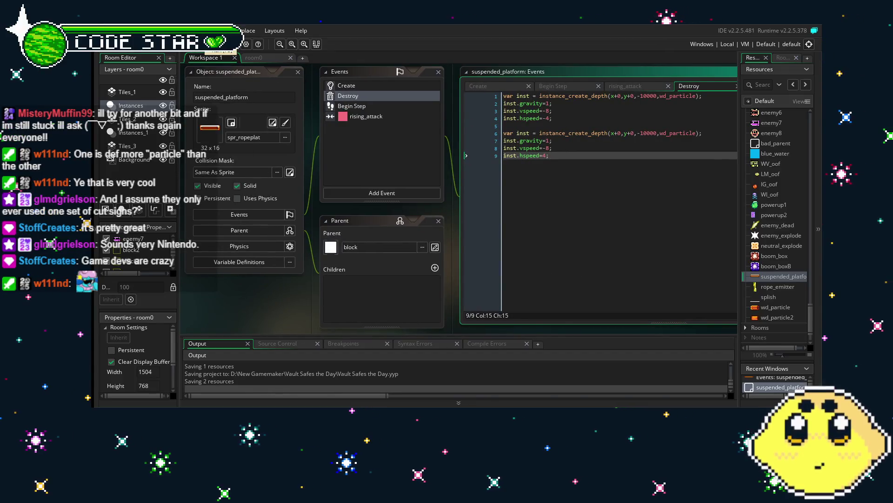
key("F5")
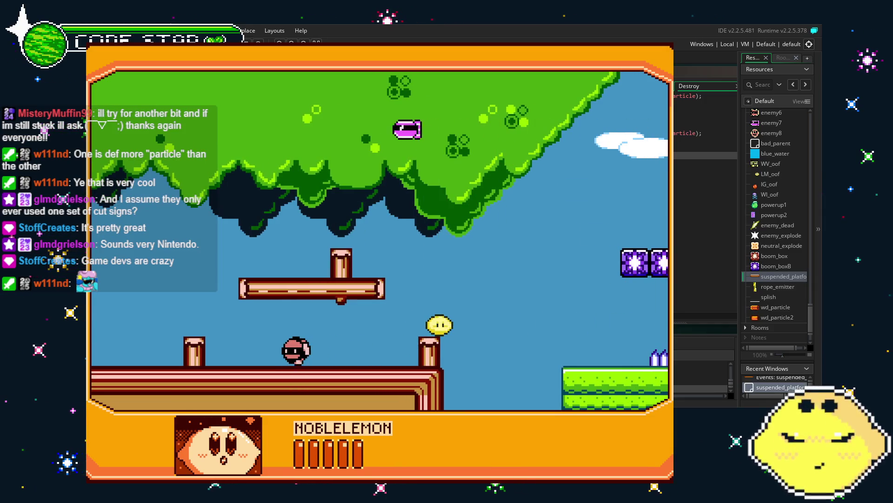
- Close the running game and go back to the second spawn's gravity line
key("Escape")
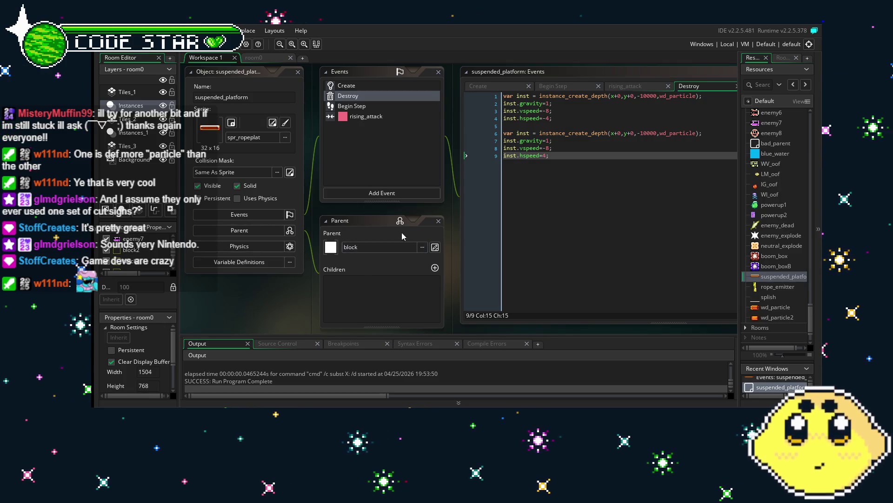
left_click(561, 140)
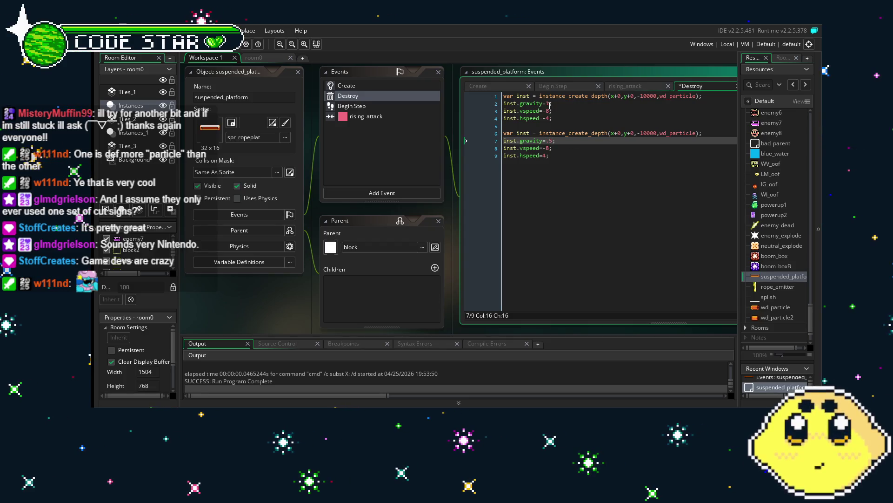
- Set both spawns' gravity to .5 and rerun the game
key("Up")
key("Up")
key("Up")
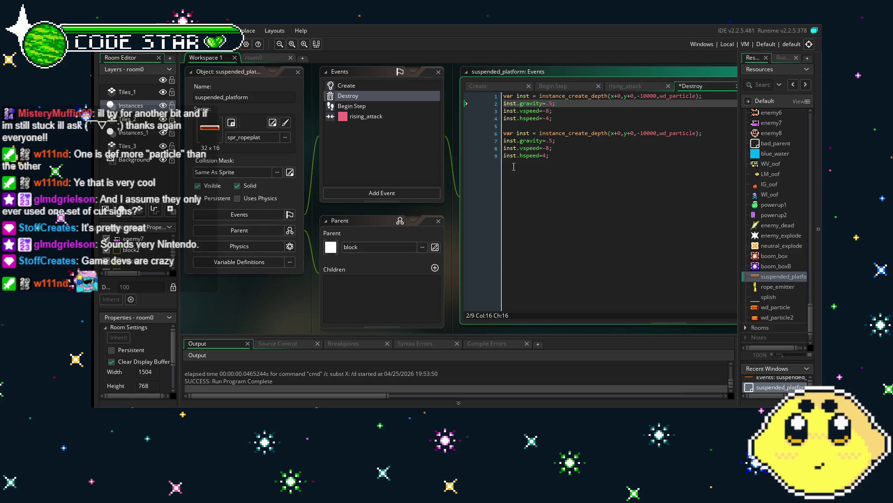
key("F5")
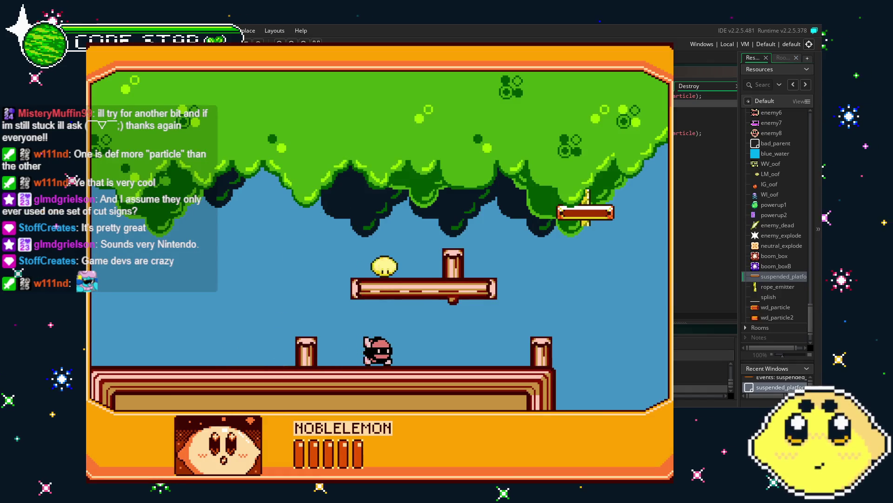
- Walk the level, switch to IGNI to break the platform's rope, watch the logs, then close the game
key("Right")
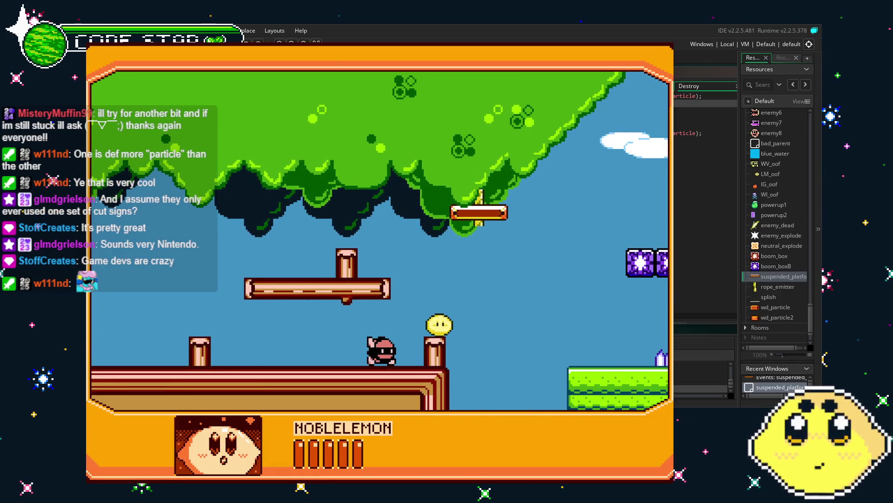
key("Left")
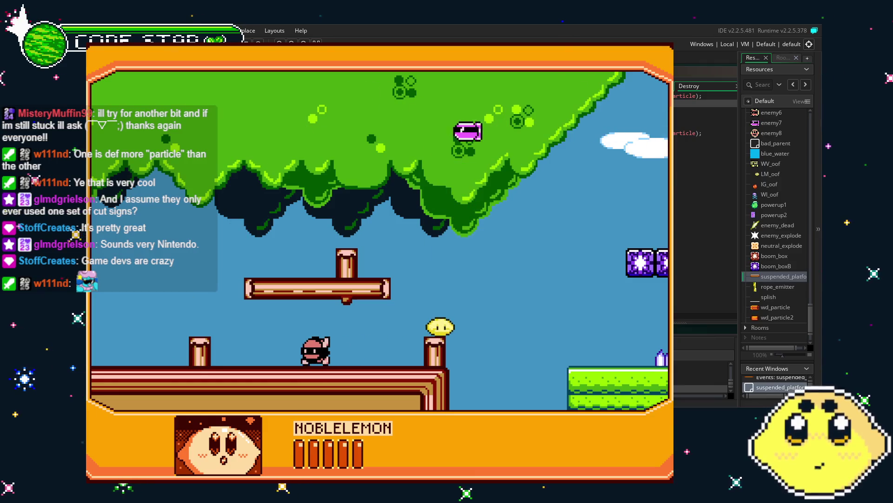
key("Left")
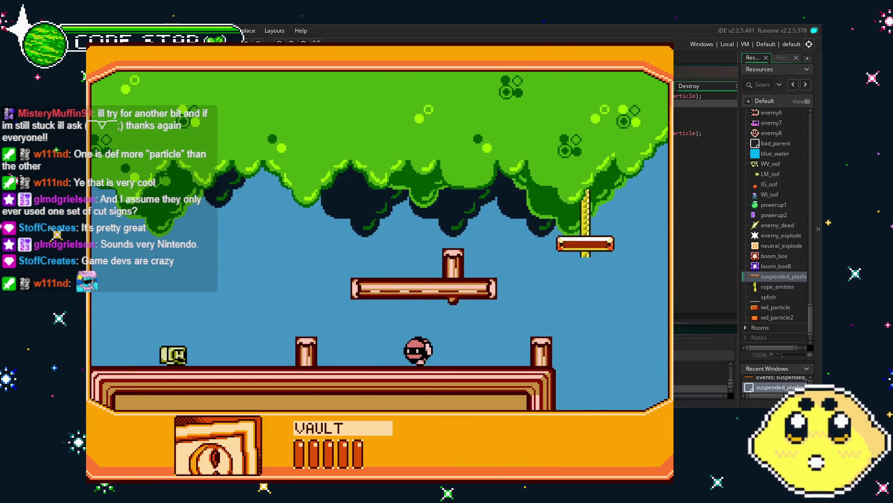
key("Right")
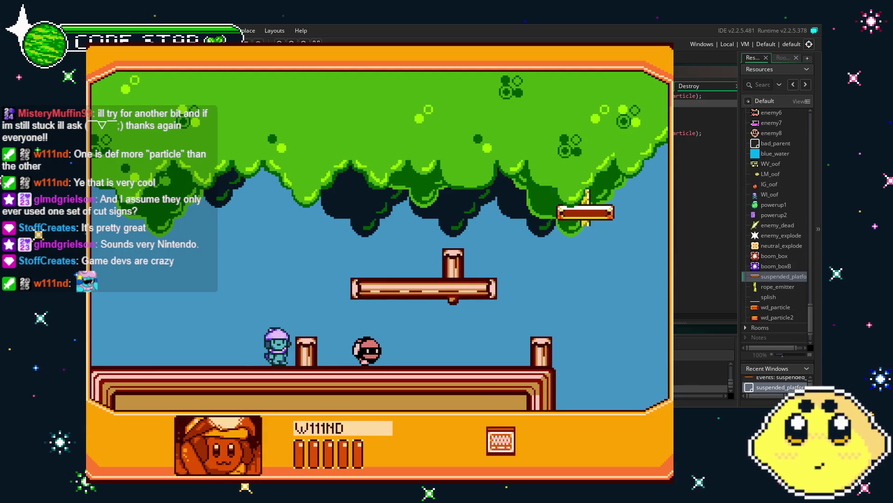
key("Right")
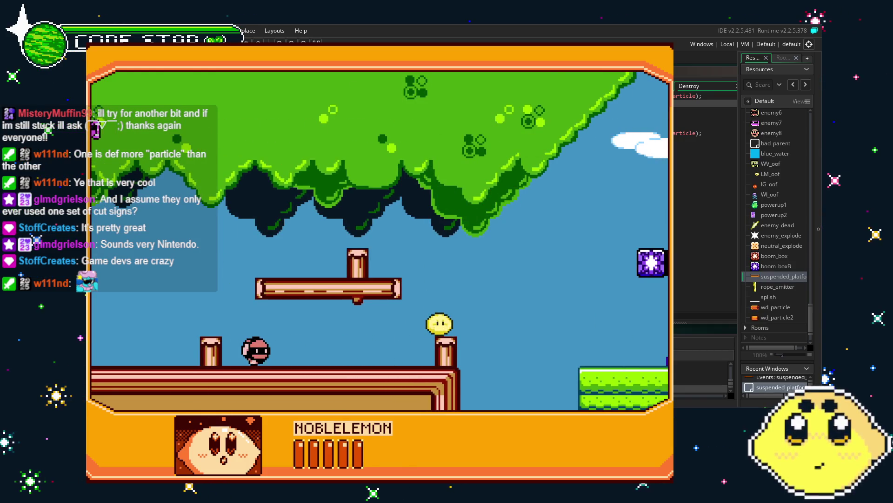
key("Left")
key("Right")
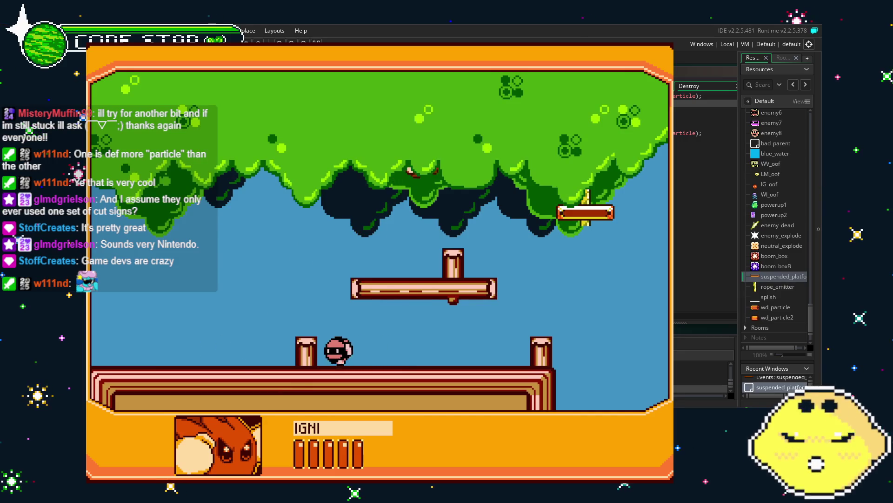
key("Right")
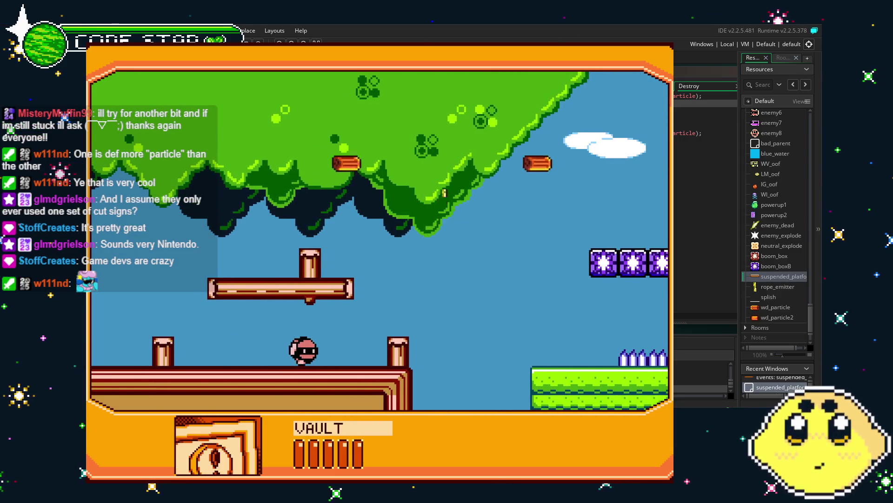
key("Left")
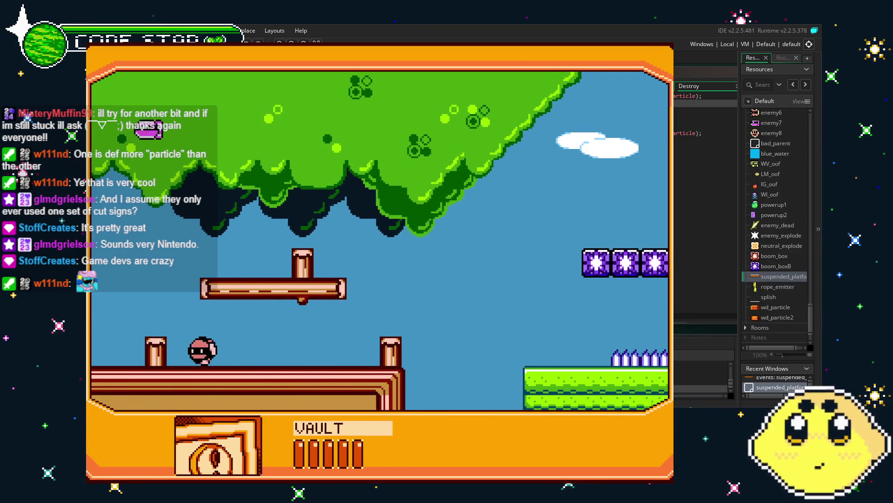
key("Right")
key("Escape")
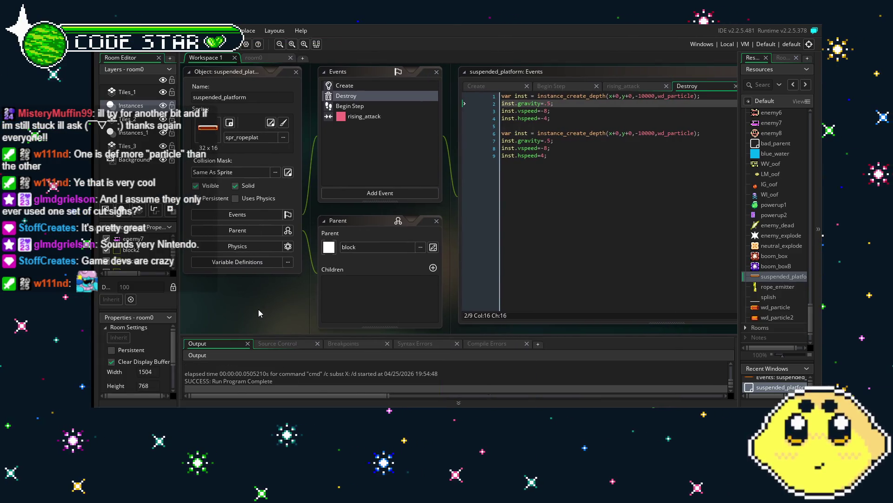
- Begin an inst. line after the second spawn block, then delete it again
left_click_drag(558, 156, 473, 100)
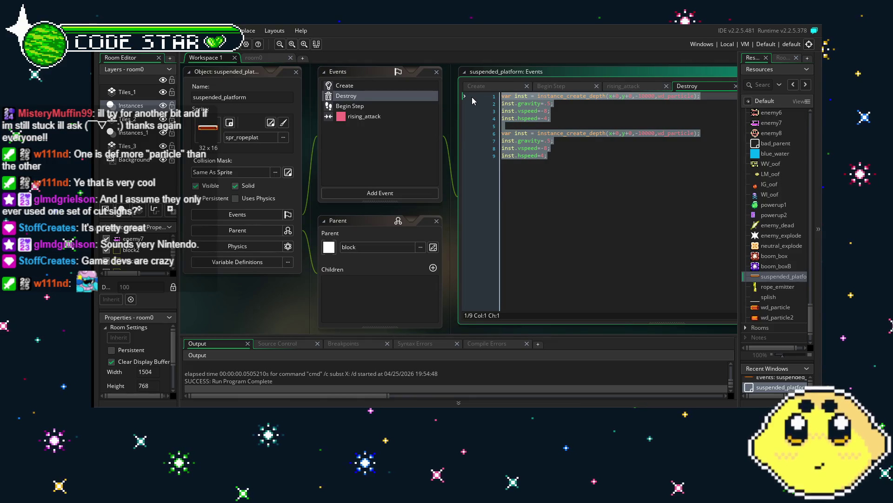
left_click(553, 133)
left_click(556, 161)
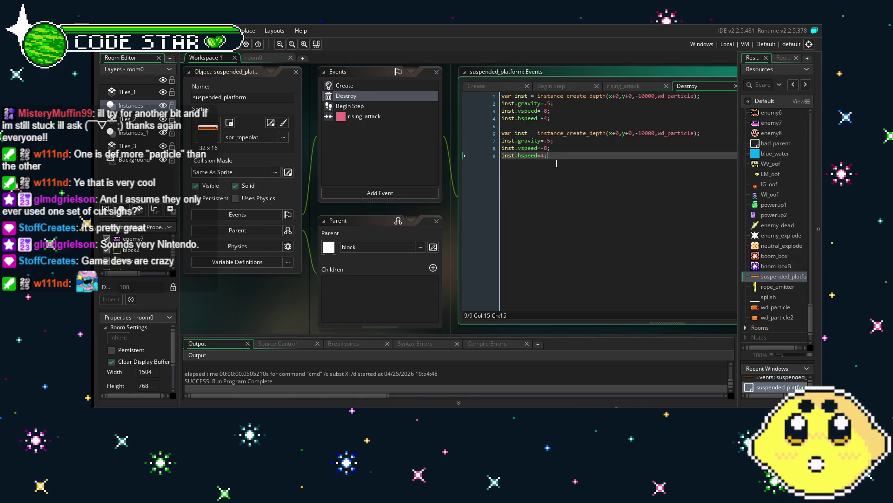
key("Return")
type("inst.")
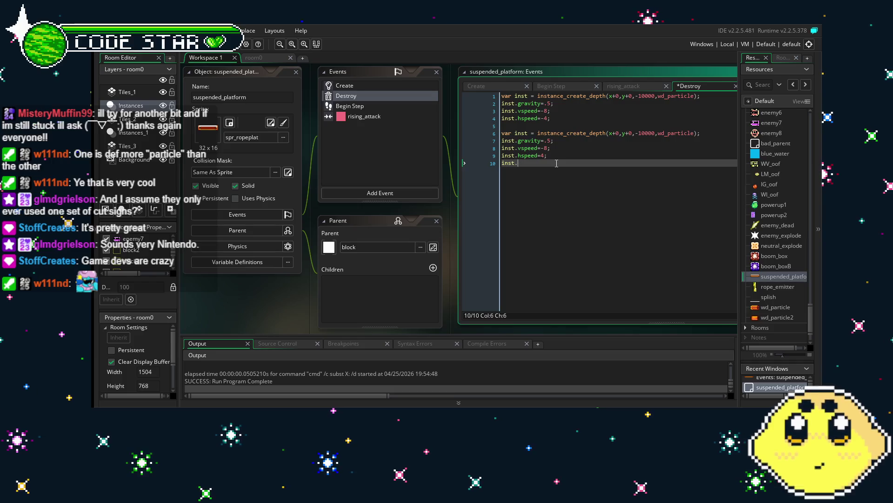
key("BackSpace")
key("BackSpace")
key("BackSpace")
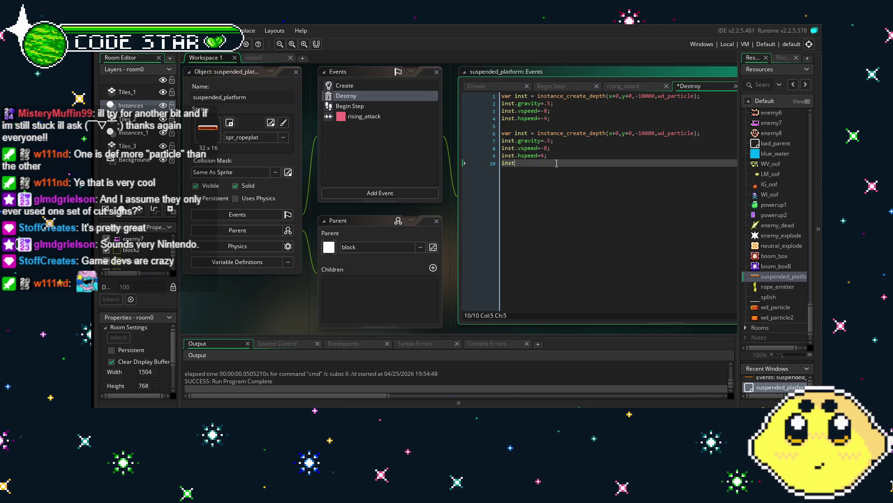
key("BackSpace")
key("BackSpace")
key("BackSpace")
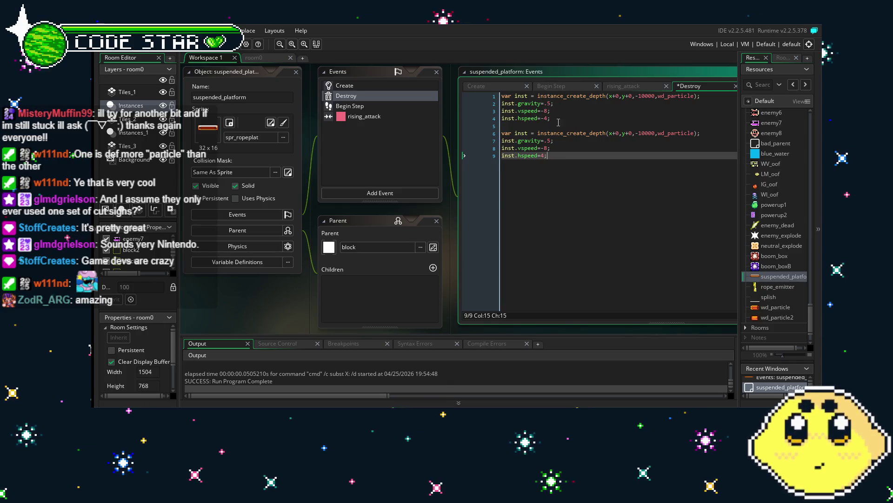
- Add inst.image_xscale=-1 under the first hspeed line and save
left_click(557, 121)
key("Return")
type("inst.image_")
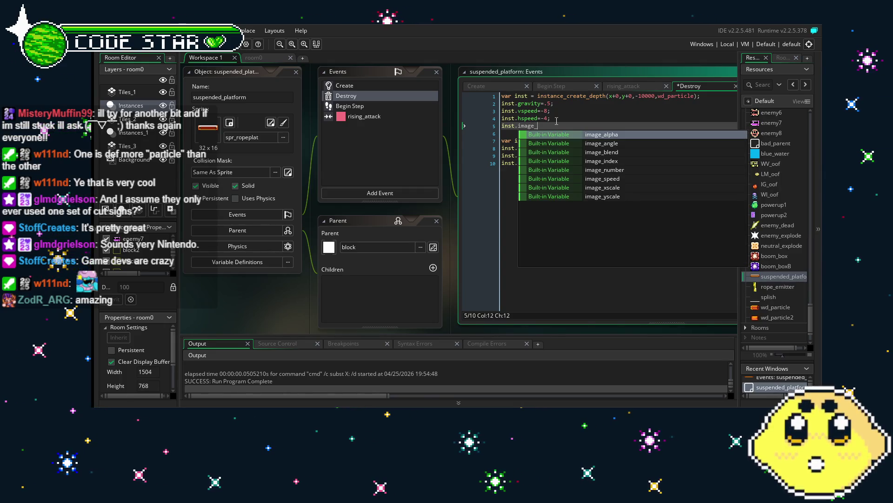
type("xs")
key("Return")
type("1;")
key("ctrl+s")
left_click(549, 203)
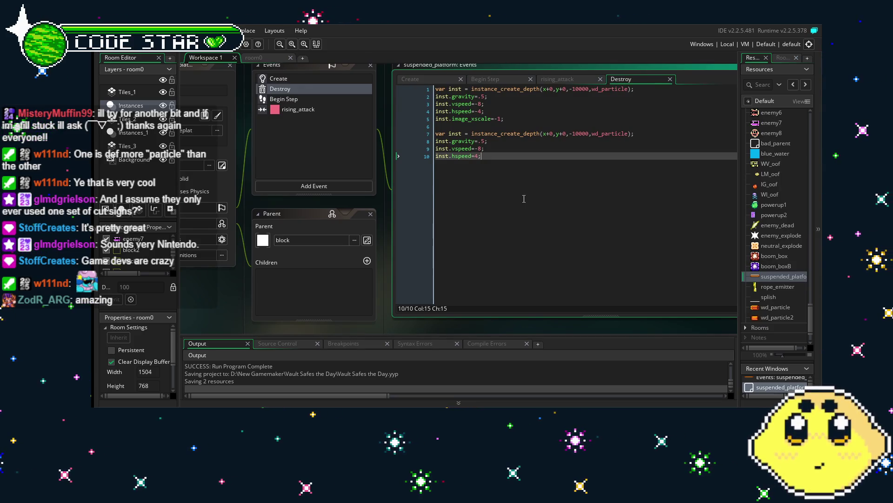
left_click_drag(524, 199, 536, 201)
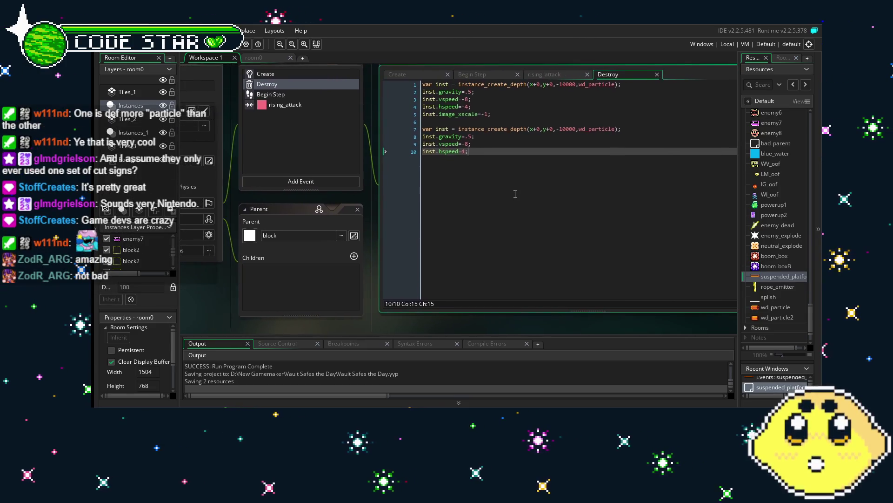
left_click(406, 200)
key("ctrl+s")
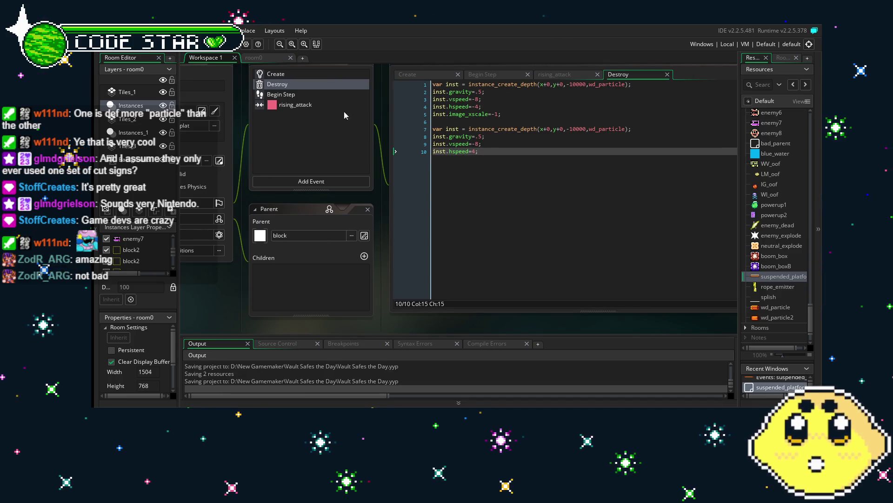
left_click(297, 94)
left_click(309, 82)
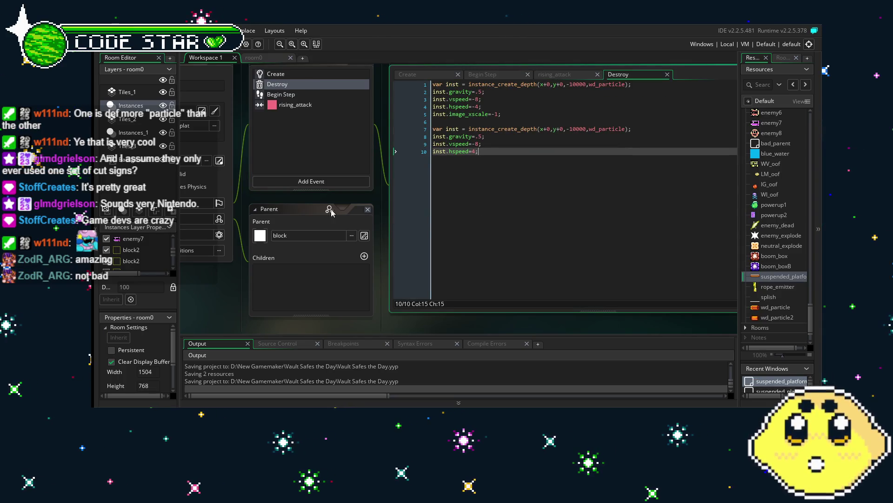
left_click_drag(207, 315, 247, 314)
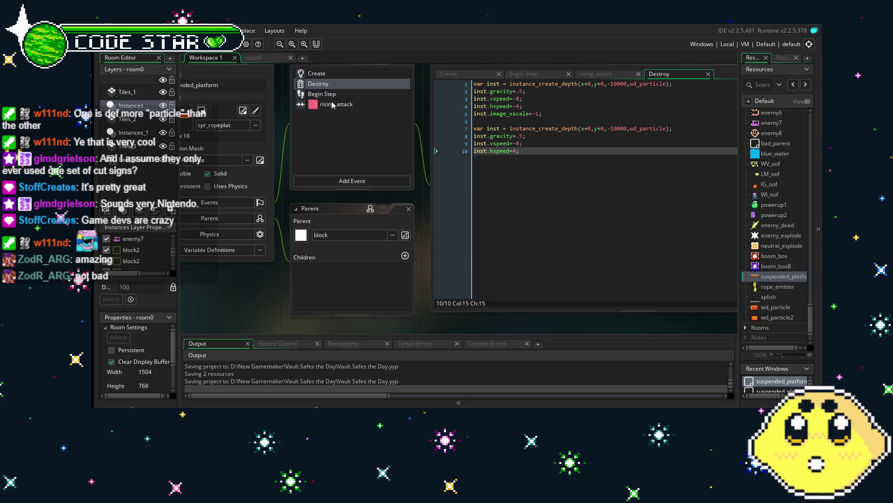
left_click_drag(534, 252, 495, 262)
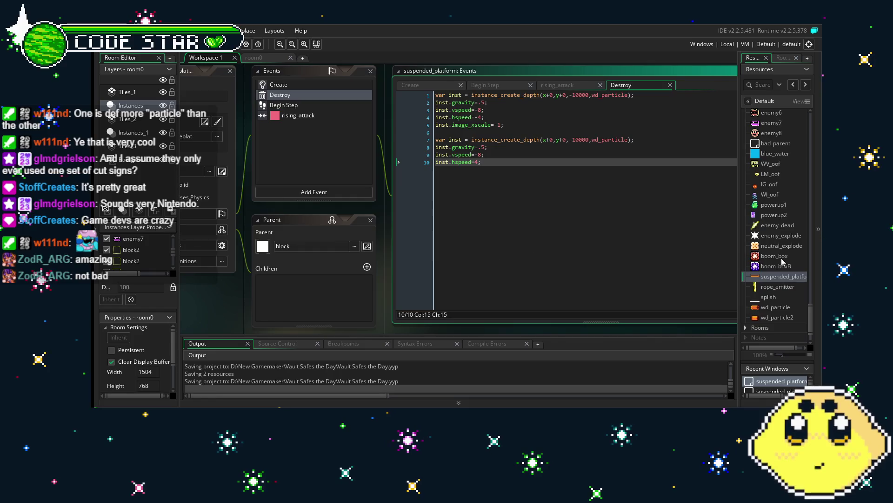
scroll("down", 3)
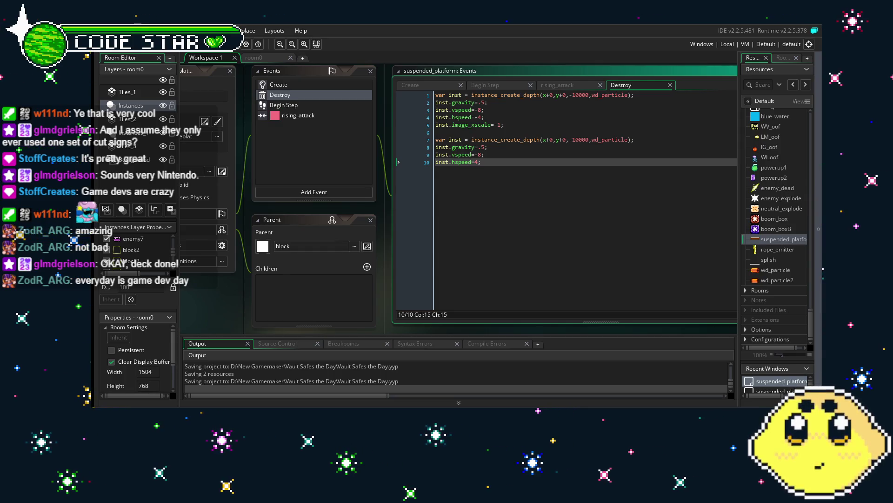
left_click_drag(217, 286, 261, 278)
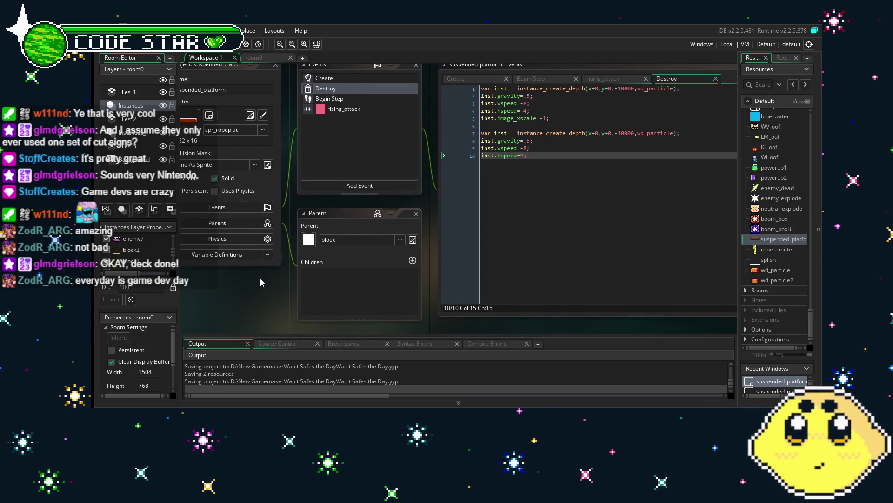
left_click_drag(570, 179, 448, 84)
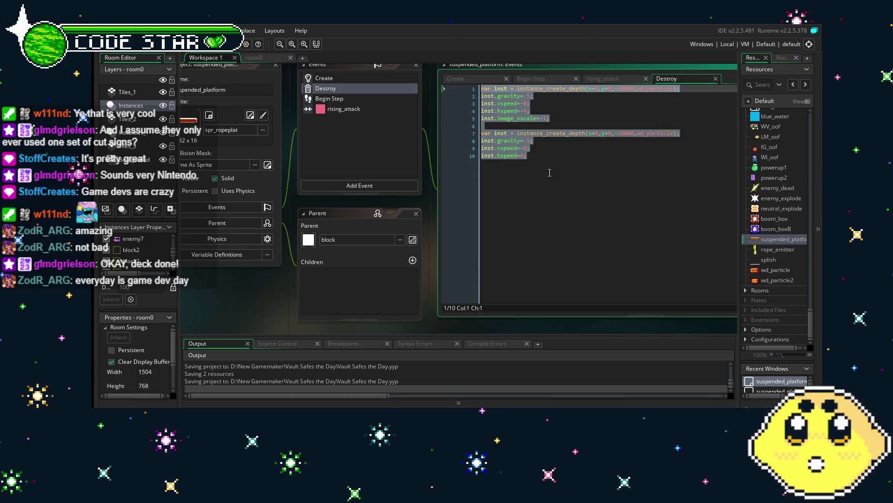
- Paste a copy of the ten spawn lines and switch the new spawns to wd_particle2
left_click(567, 165)
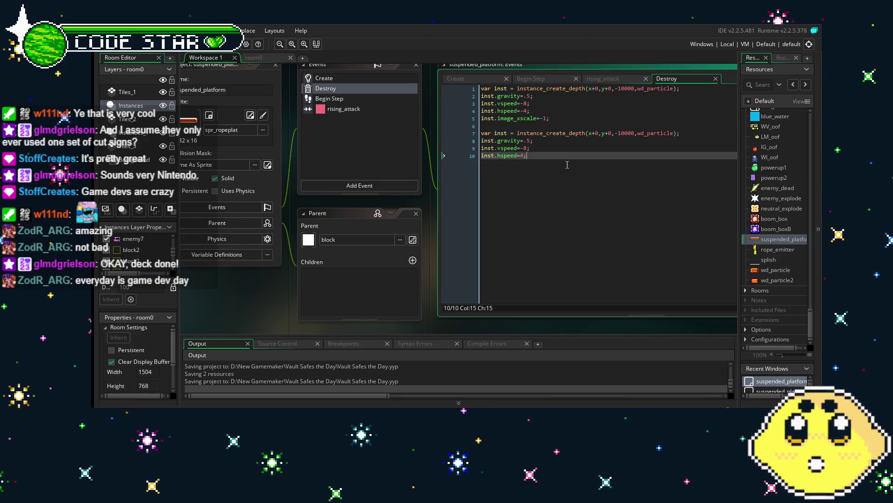
key("Return")
key("Return")
key("ctrl+v")
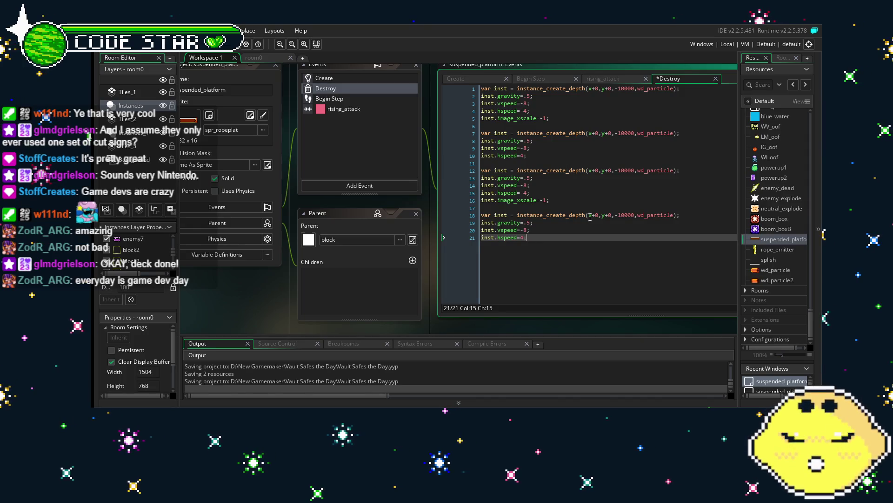
left_click_drag(578, 248, 525, 246)
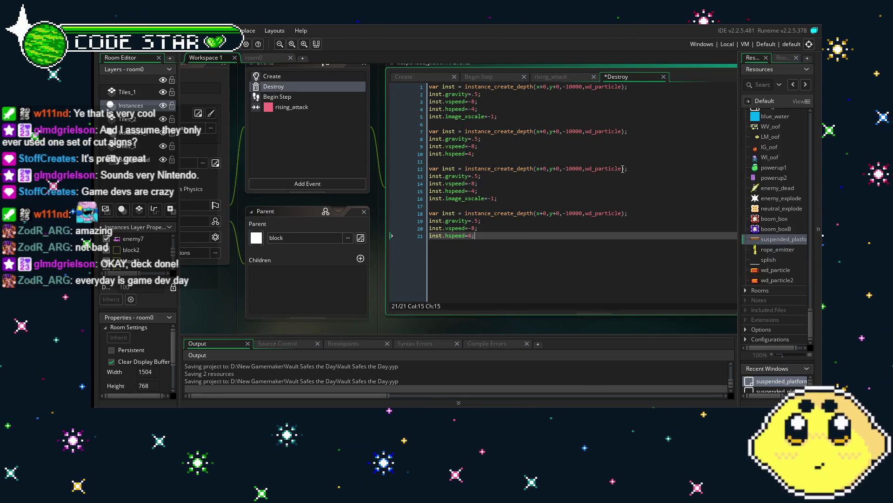
left_click(622, 169)
type("2")
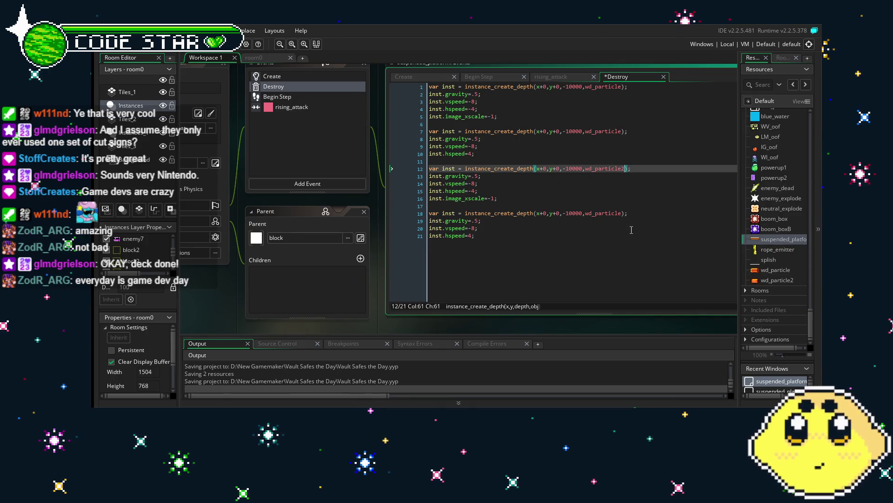
left_click(622, 213)
type("2")
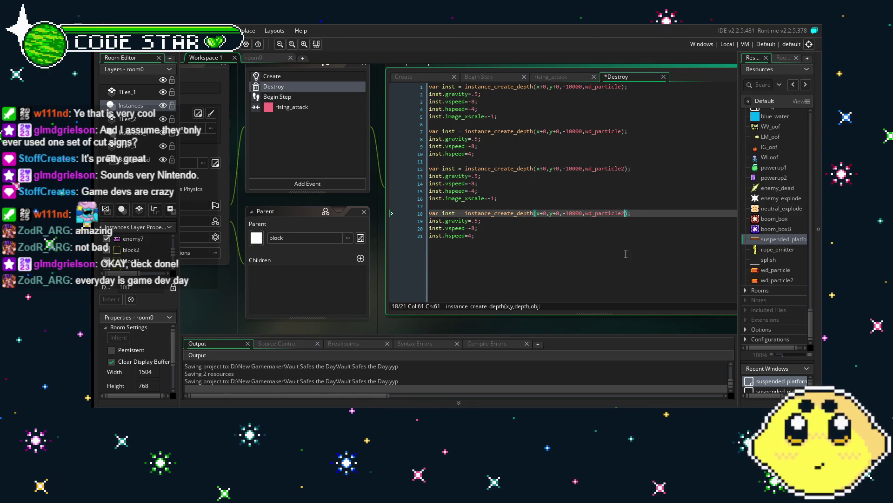
left_click(557, 238)
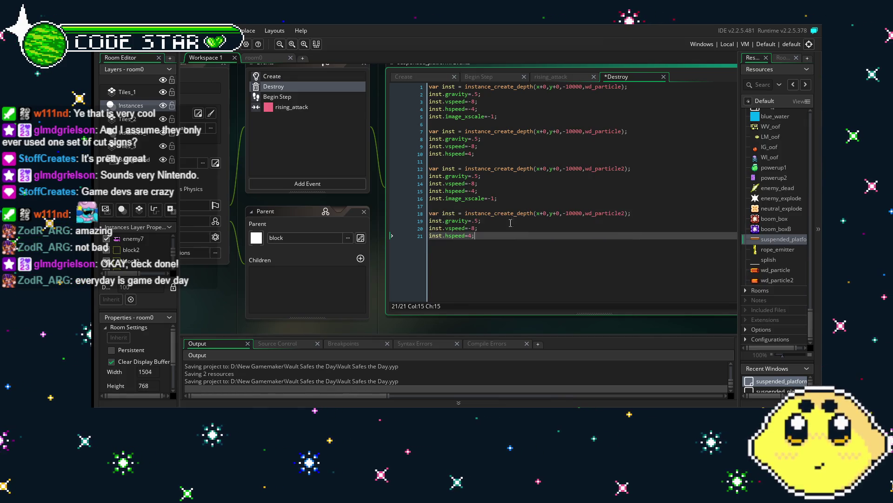
- Set the new spawns to gravity .2, vspeed -4 and hspeed -2 and 2
left_click(476, 176)
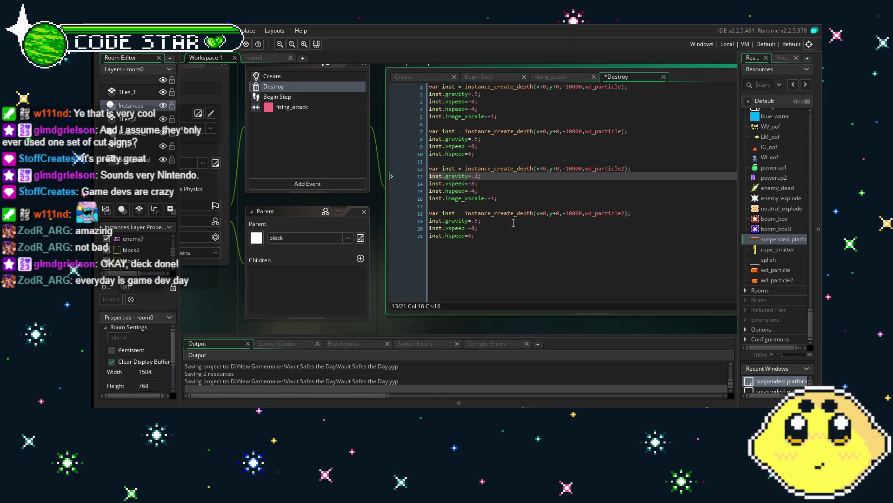
type("2")
left_click(480, 221)
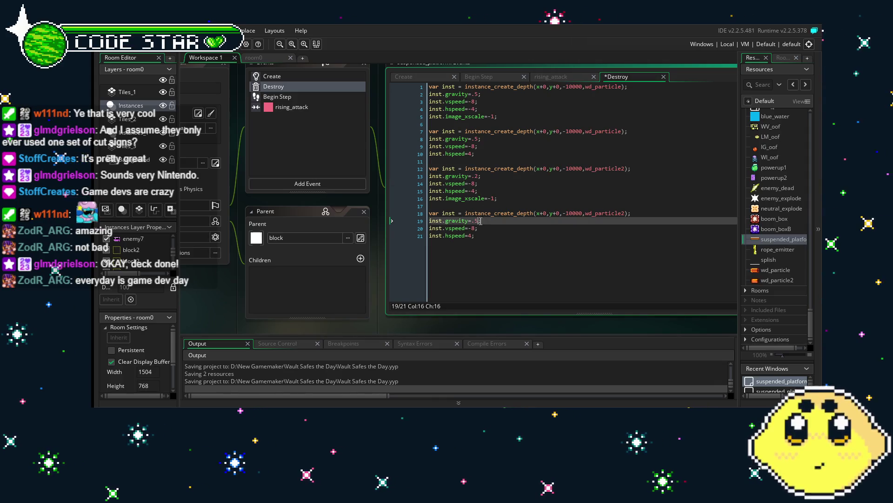
type("2")
left_click(474, 183)
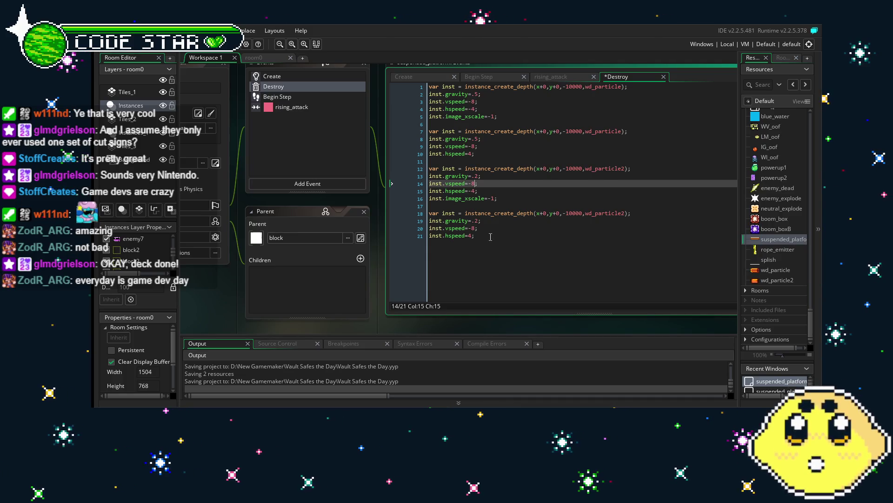
left_click(475, 228)
key("BackSpace")
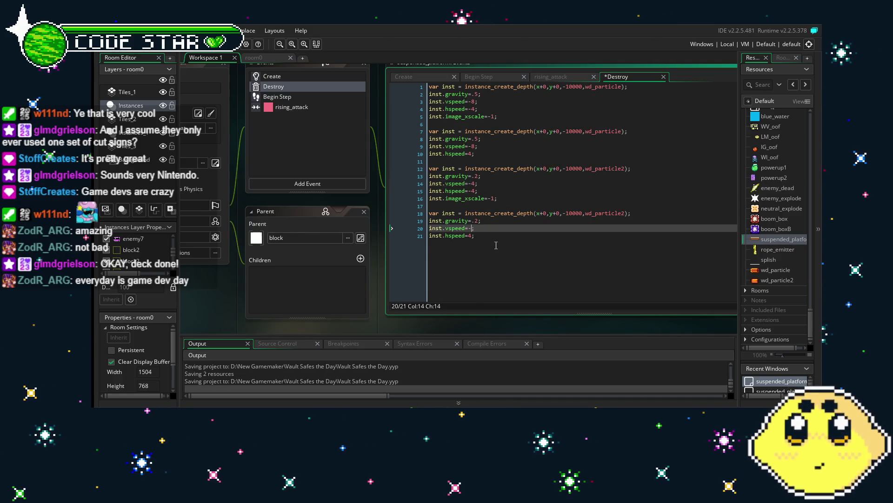
type("4")
left_click(473, 236)
key("BackSpace")
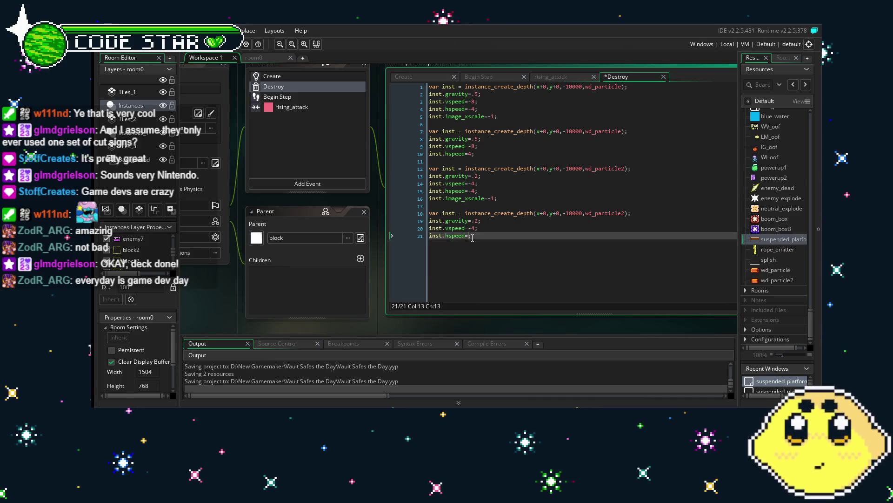
type("-")
left_click(475, 191)
- Undo an accidental extra paste, save the Destroy code, and run the game
left_click_drag(502, 235, 404, 174)
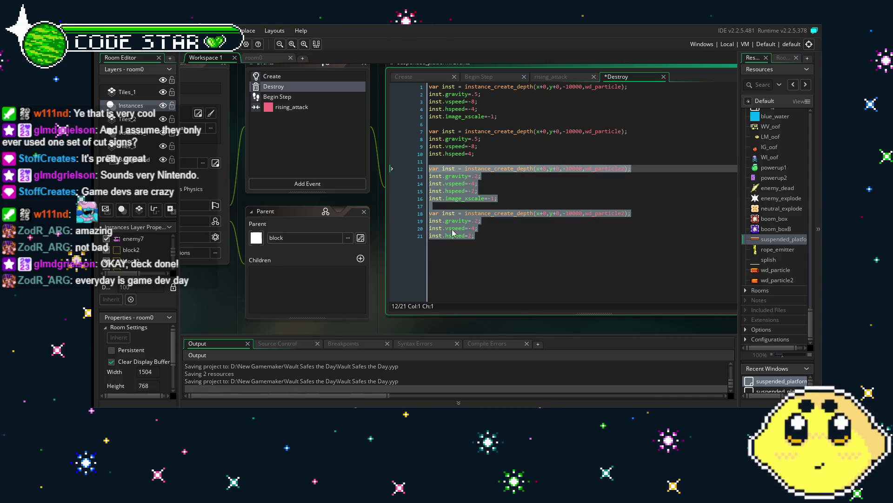
left_click(505, 239)
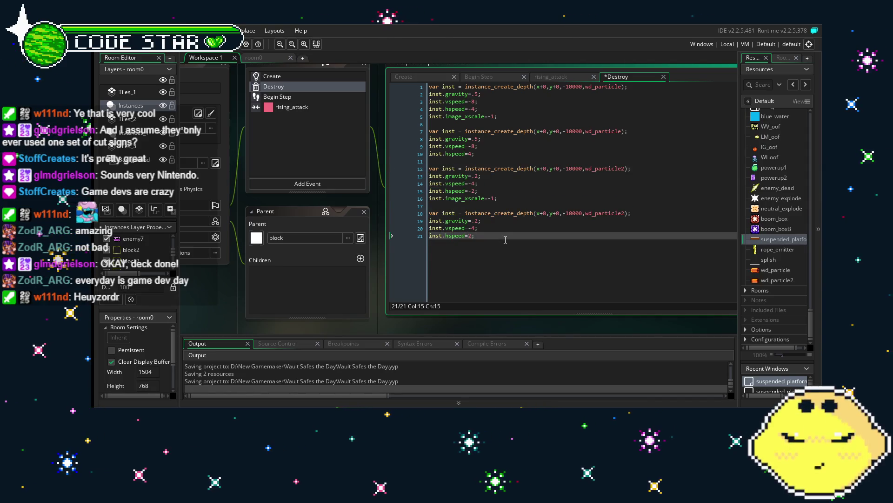
key("Return")
key("Return")
type("var inst = instance_create_depth(x+0,y+0,-10000,wd_particle2); inst.gravity=.2; inst.vspeed=-4; inst.hspeed=-2; inst.image_xscale=-1;  var inst = instance_create_depth(x+0,y+0,-10000,wd_particle2); inst.gravity=.2; inst.vspeed=-4; inst.hspeed=2;")
key("ctrl+z")
key("ctrl+z")
key("ctrl+z")
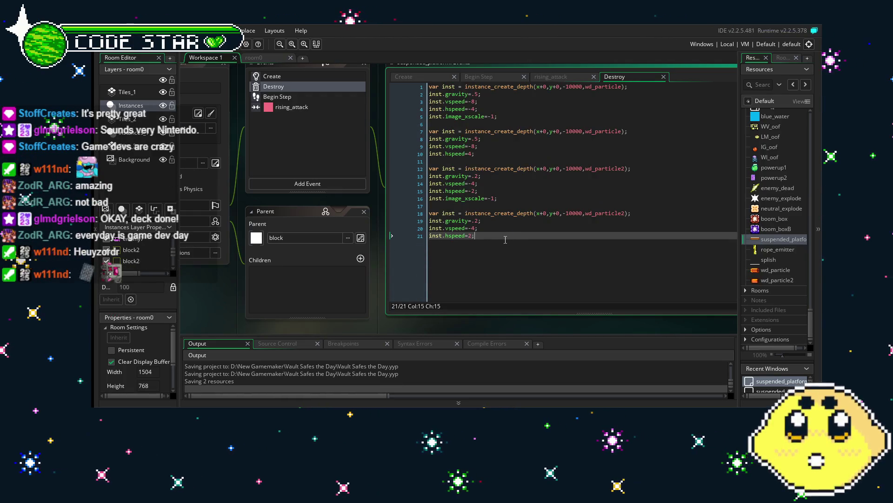
key("ctrl+s")
left_click_drag(506, 240, 543, 239)
key("F5")
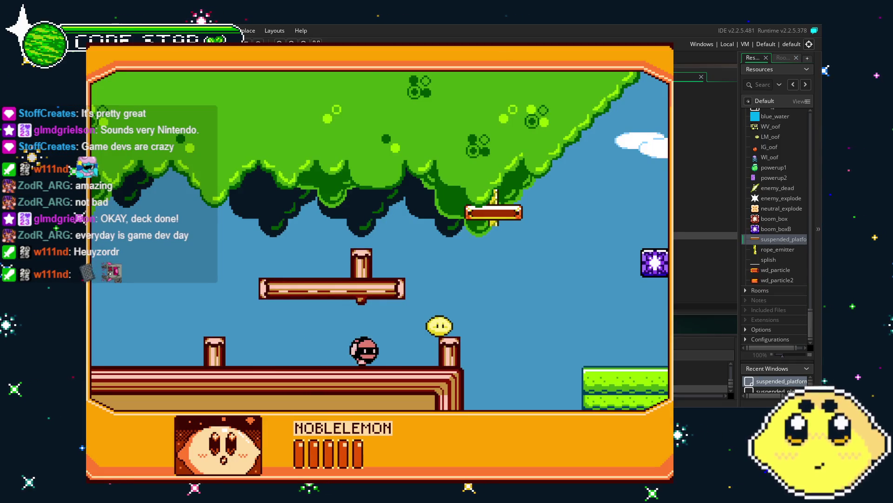
- Walk the player back and forth along the log toward the platform and enemy
key("Right")
key("Left")
key("Left")
key("Left")
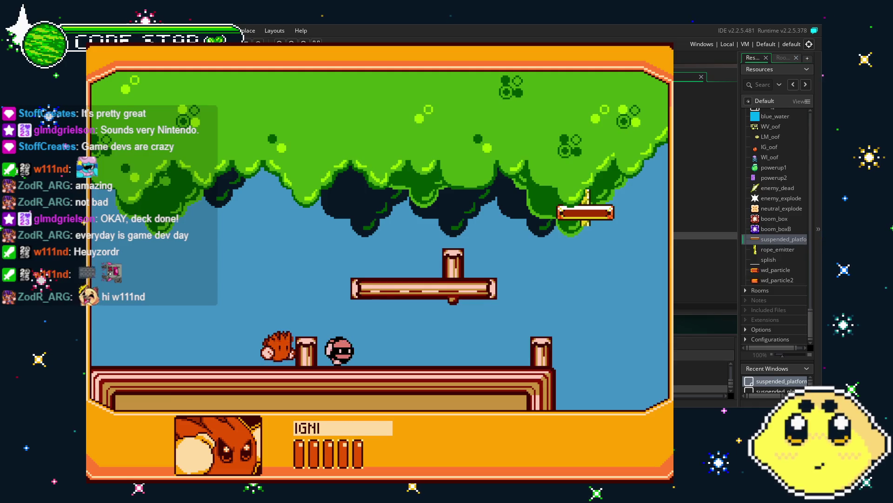
key("Right")
key("Right")
key("Left")
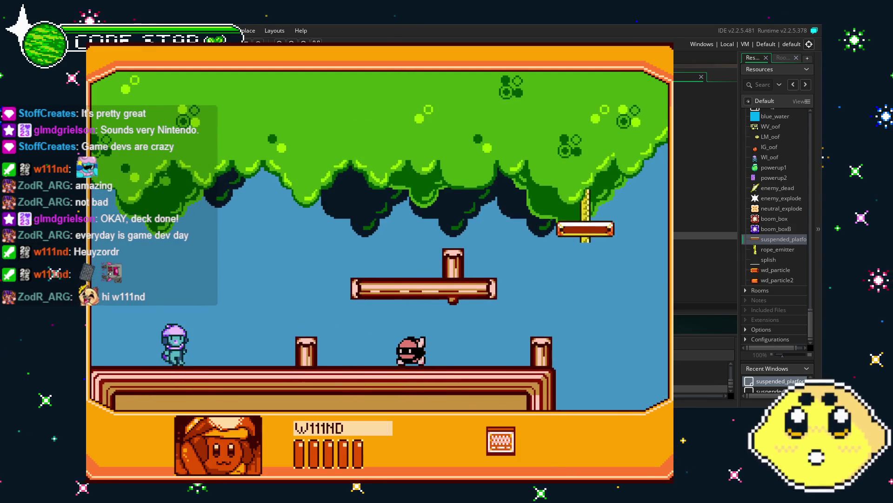
key("Right")
key("Right")
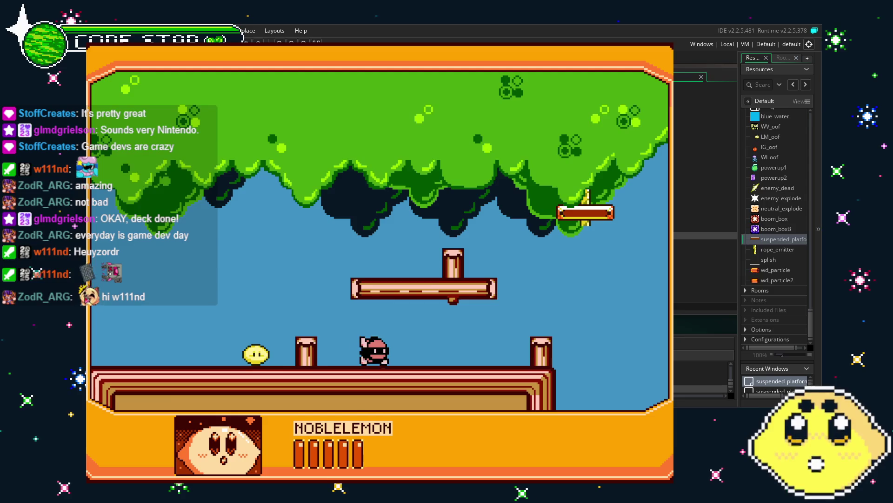
key("Right")
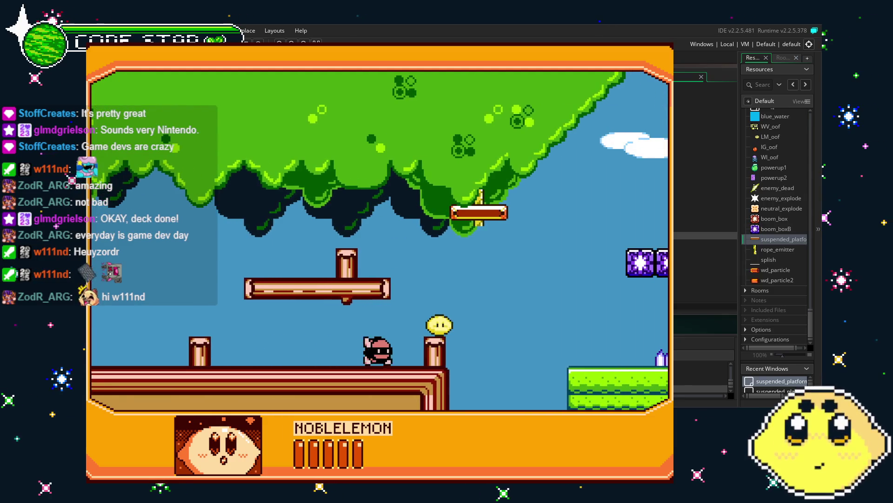
key("Left")
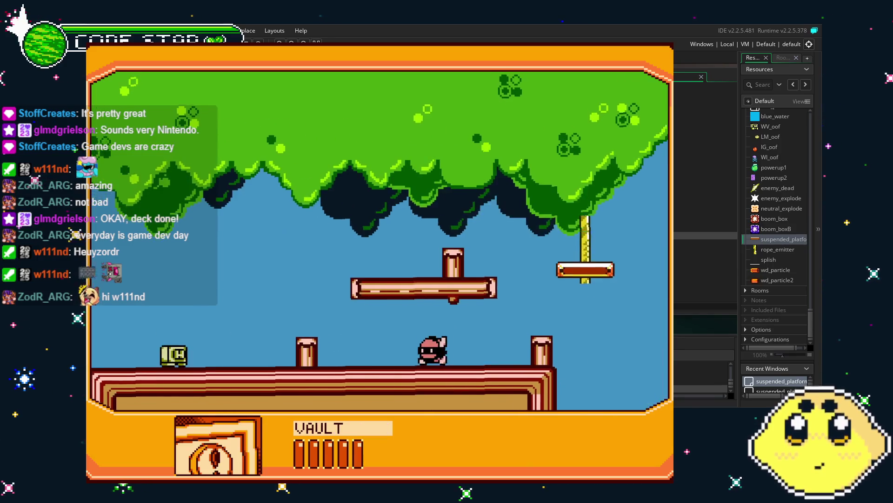
key("Right")
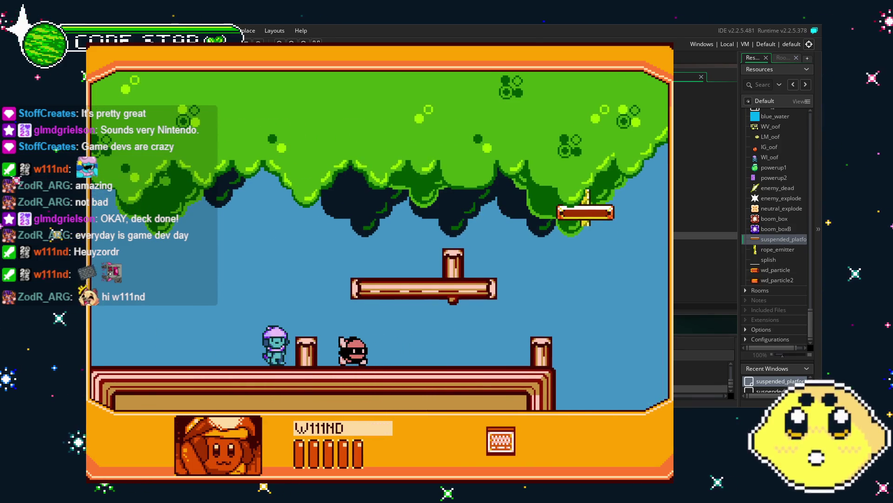
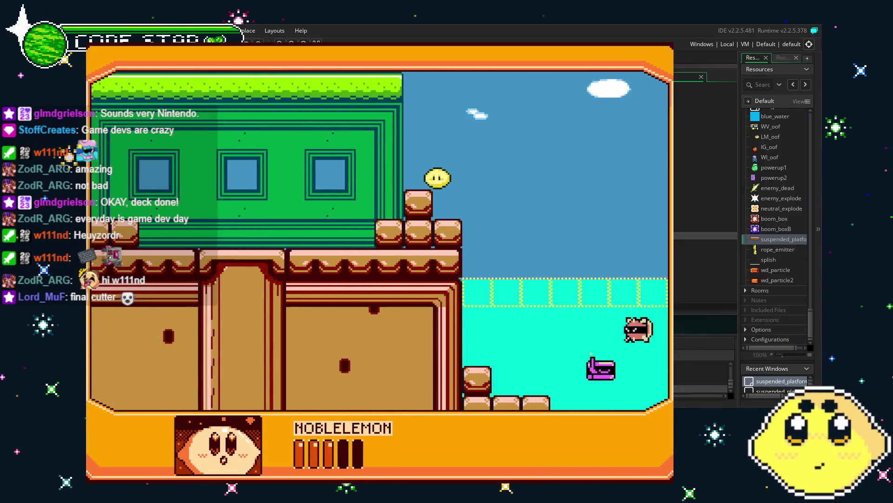
- Stop the running test and bring the suspended_platform object editor fully into view
key("Escape")
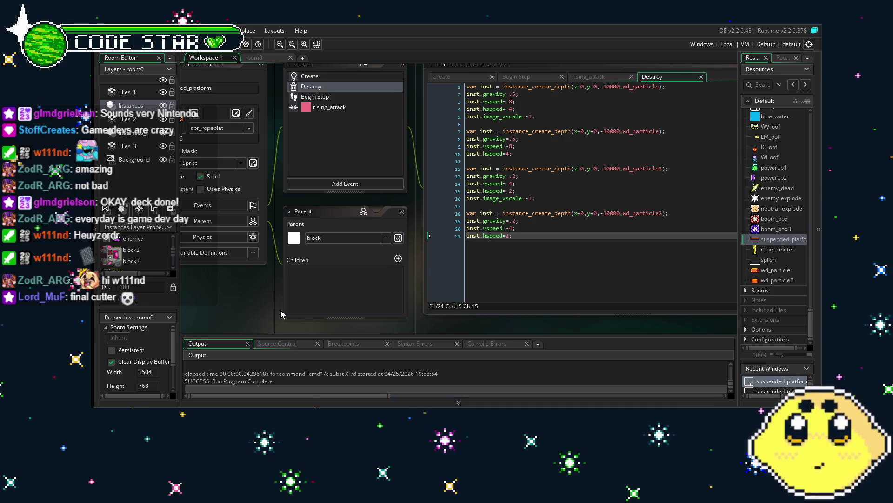
left_click(300, 309)
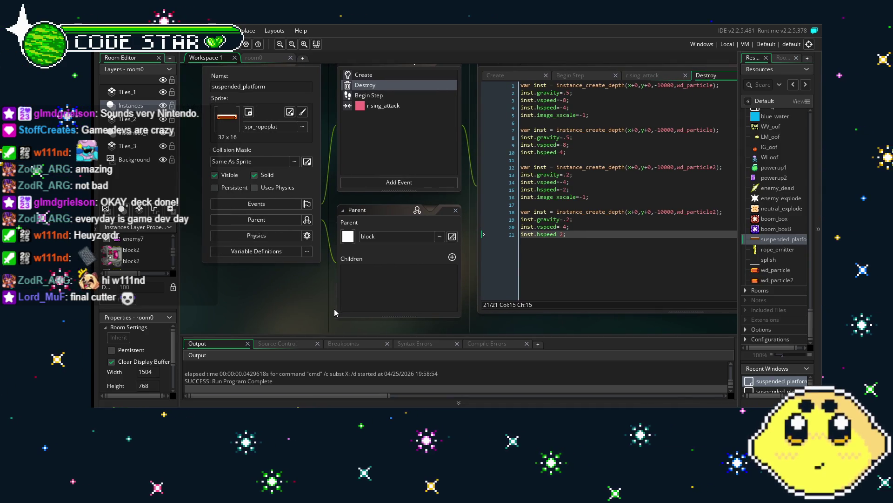
scroll("up", 3)
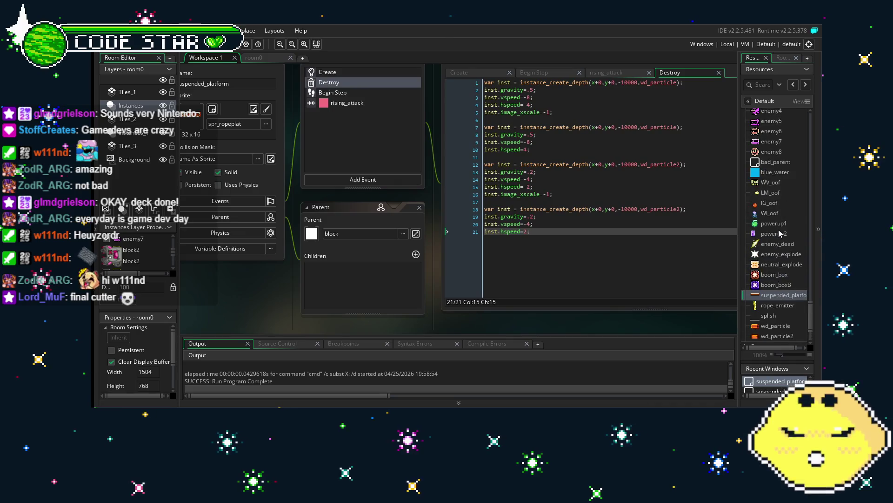
scroll("down", 3)
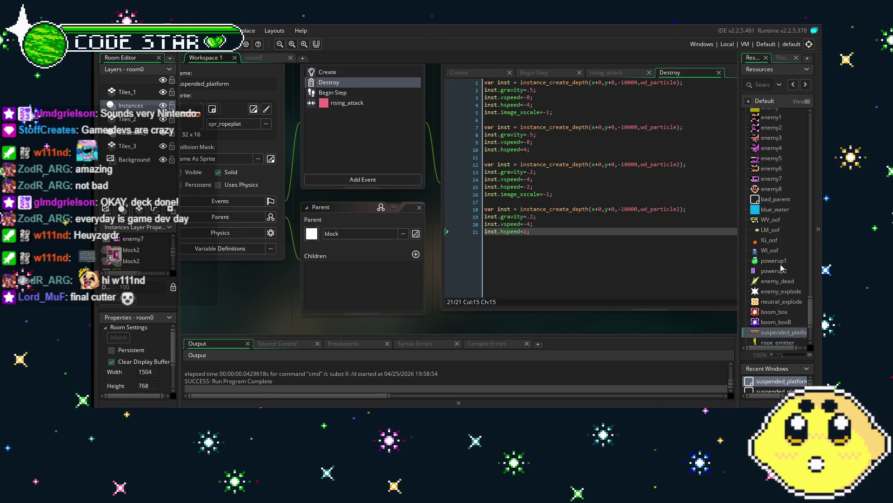
scroll("down", 3)
scroll("up", 3)
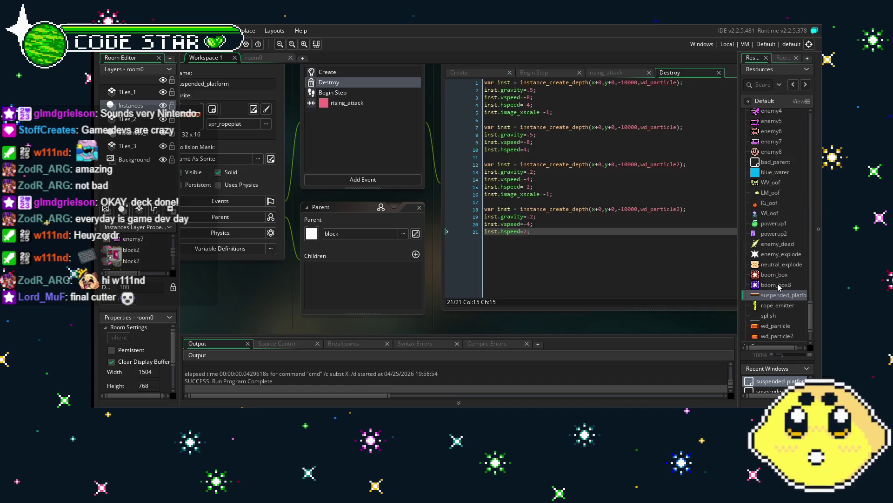
scroll("down", 3)
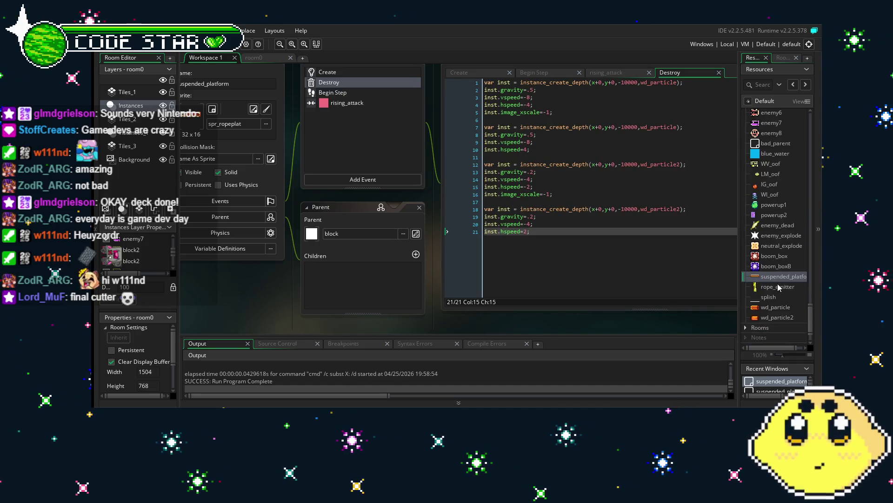
scroll("up", 3)
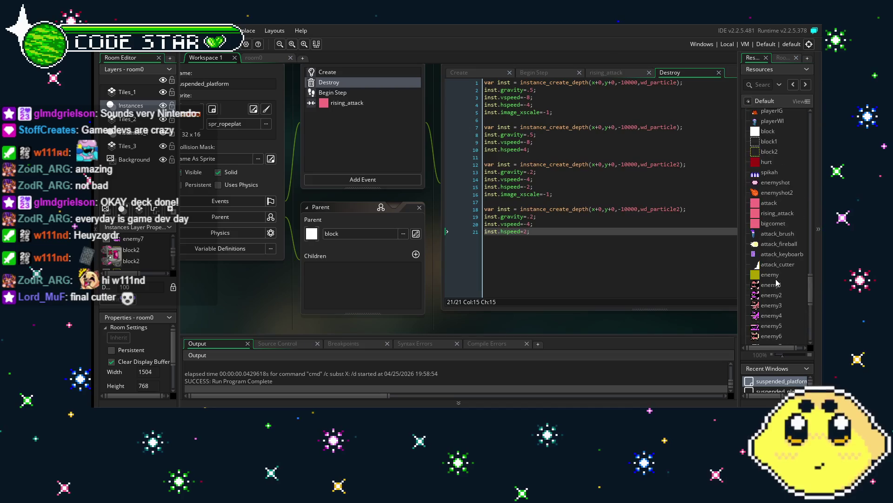
scroll("up", 3)
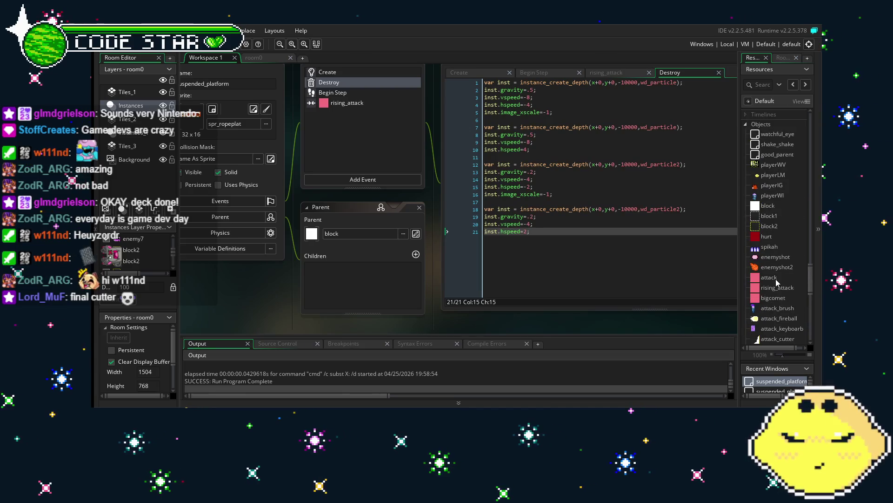
scroll("down", 3)
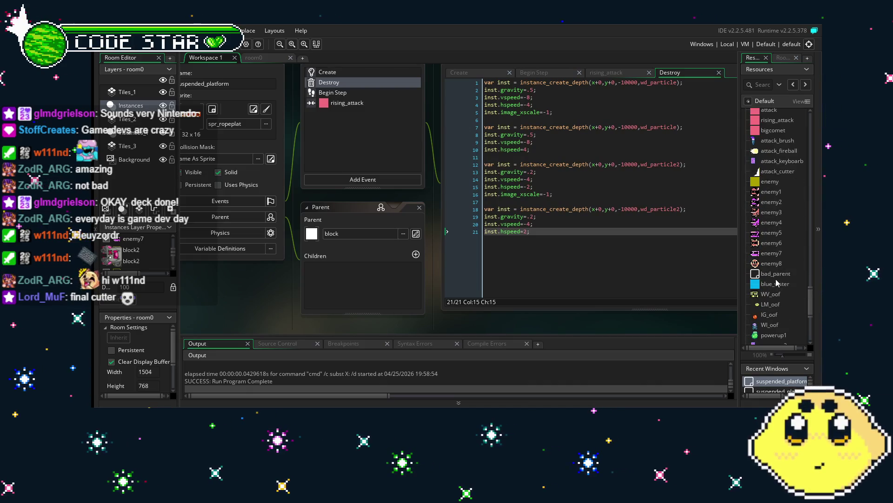
scroll("down", 3)
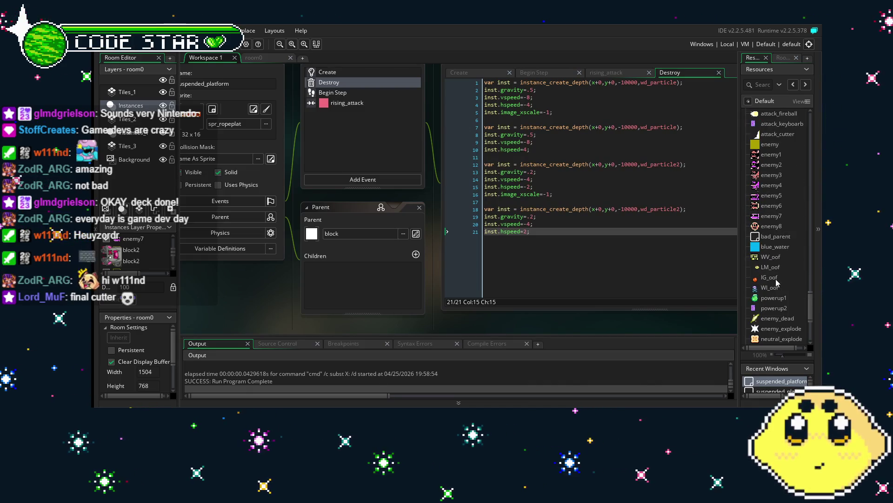
scroll("down", 3)
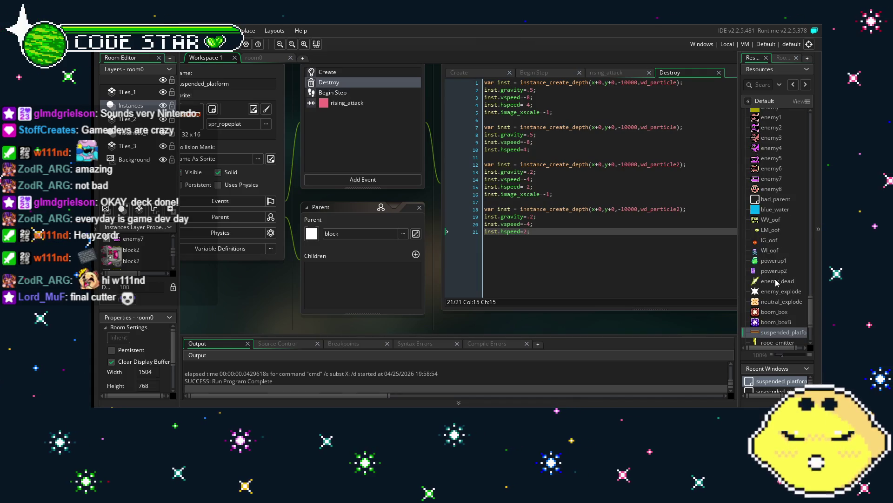
scroll("down", 3)
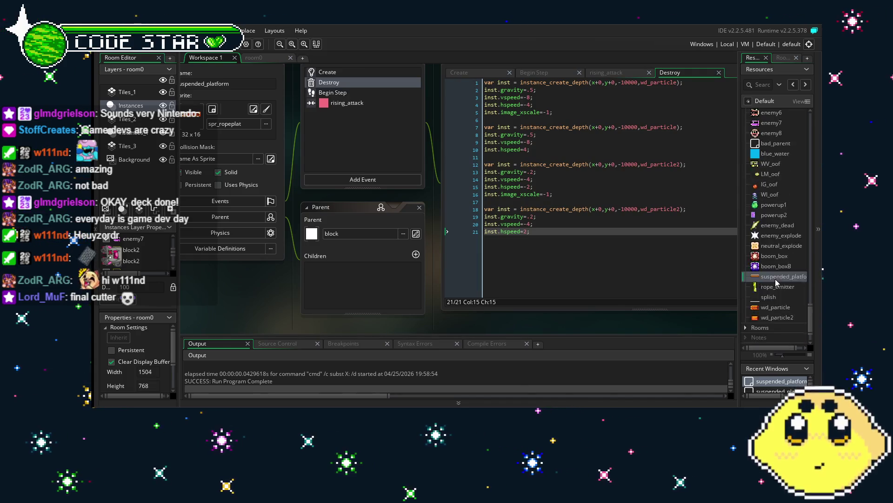
double_click(769, 279)
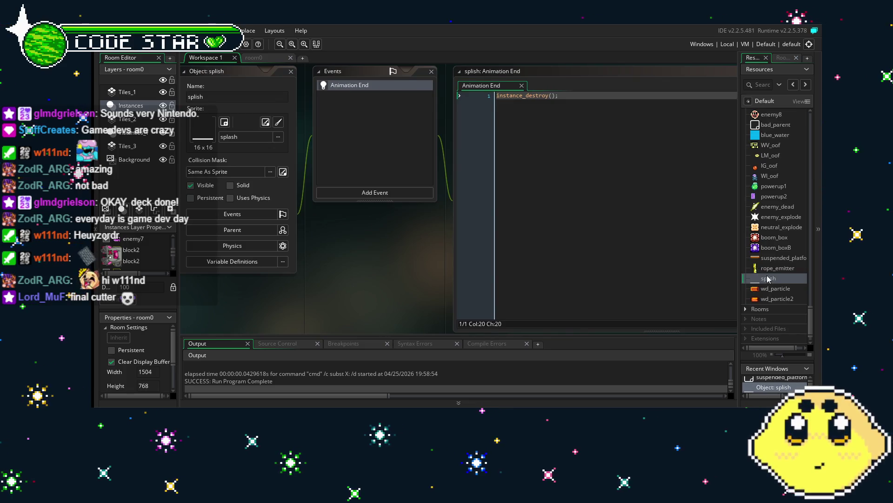
- Open the block2 object and add a Collision event with playerLM
scroll("up", 3)
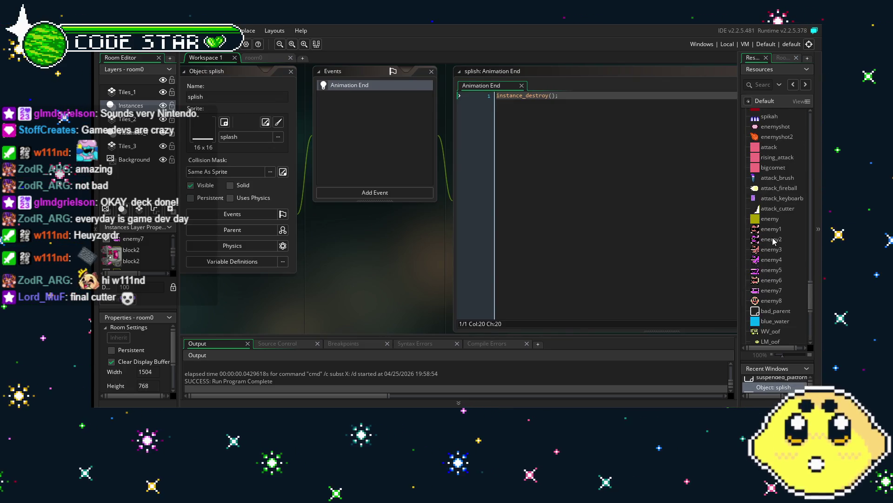
scroll("up", 3)
double_click(769, 245)
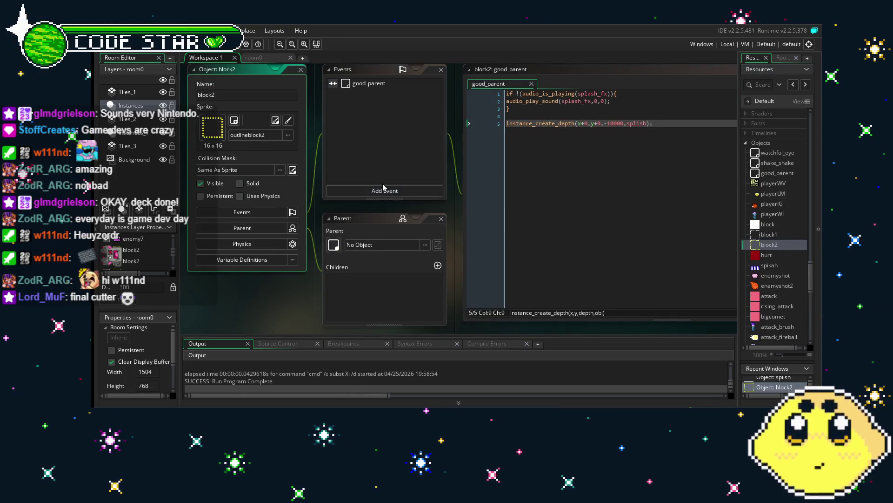
left_click(391, 190)
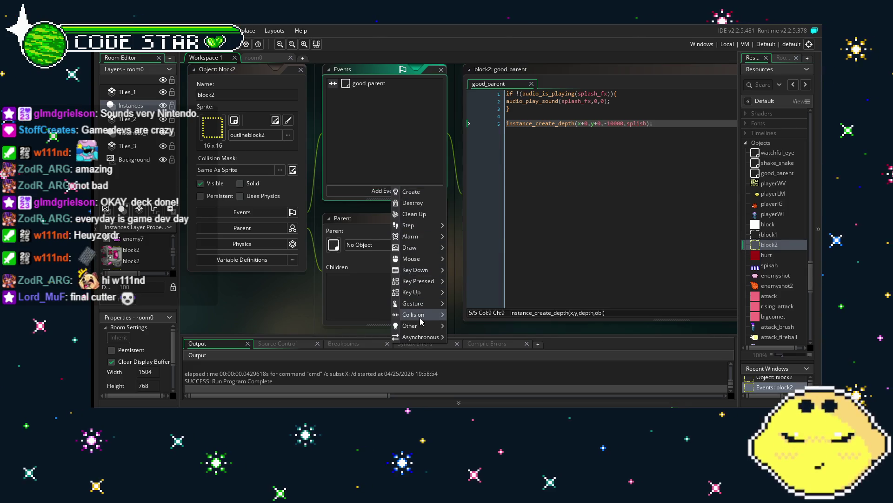
mouse_move(421, 317)
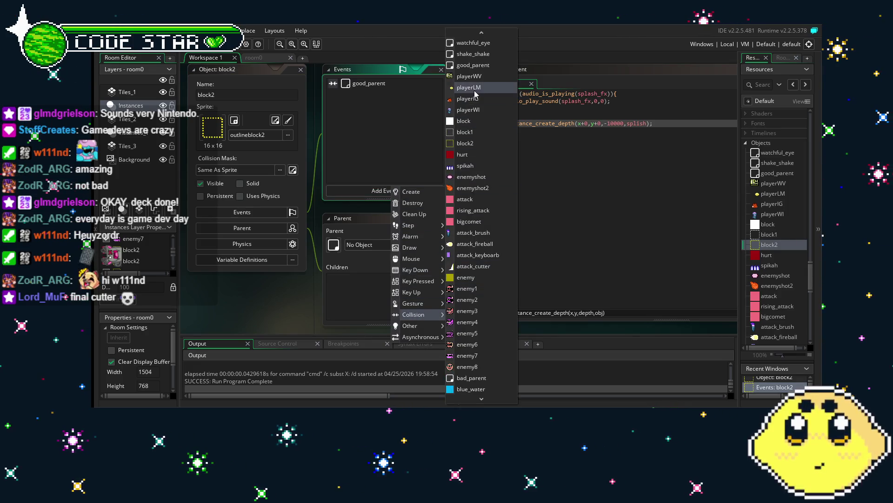
left_click(477, 88)
- Replace the event's placeholder comment with empty braces and save the project
key("ctrl+a")
type("{")
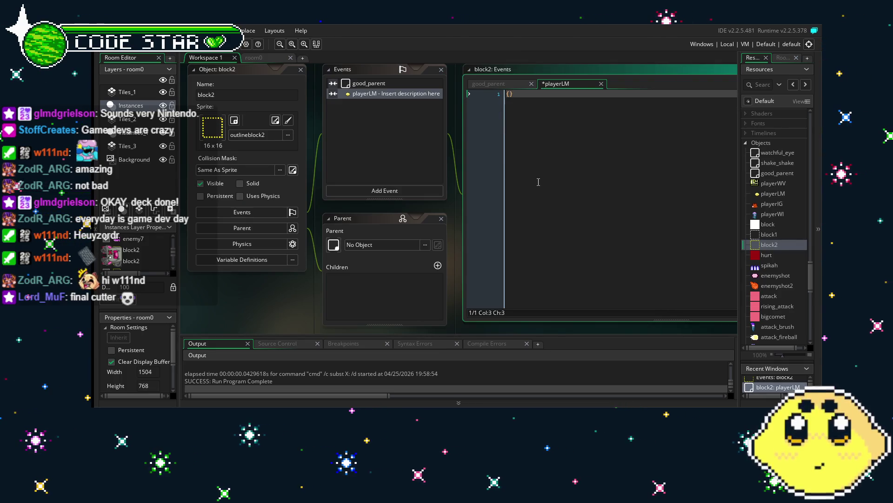
key("ctrl+s")
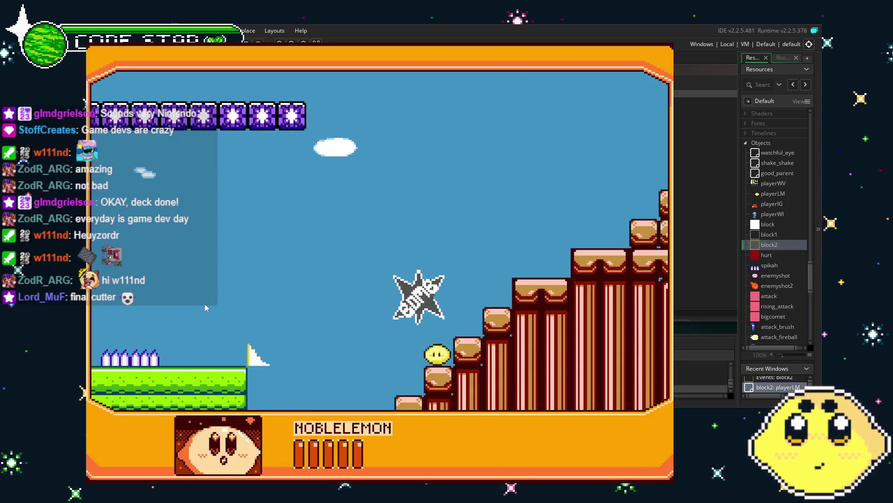
- Playtest the lemon player over the stairs and water, attack blocks, fire a leaf, then quit
key("Right")
key("Right")
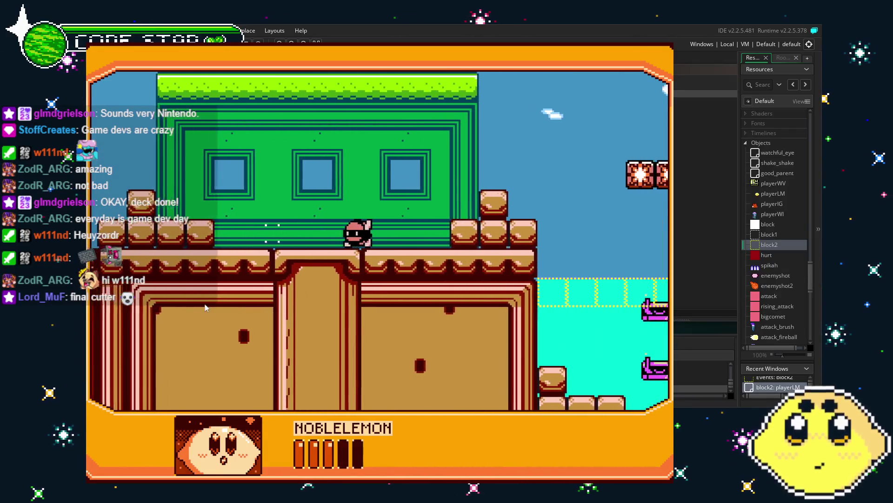
key("Right")
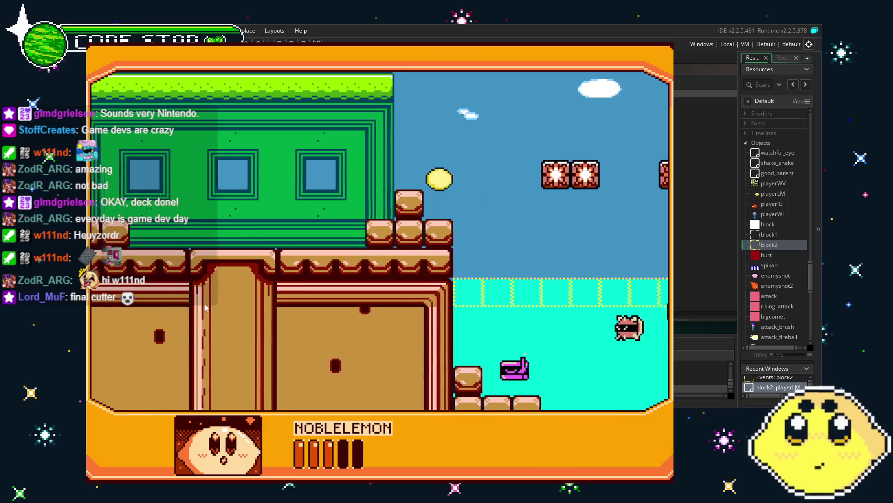
key("Right")
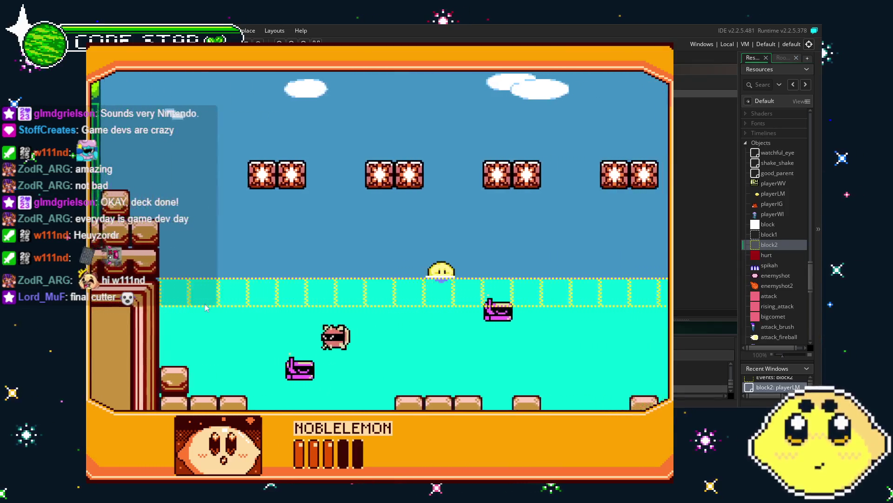
key("Right")
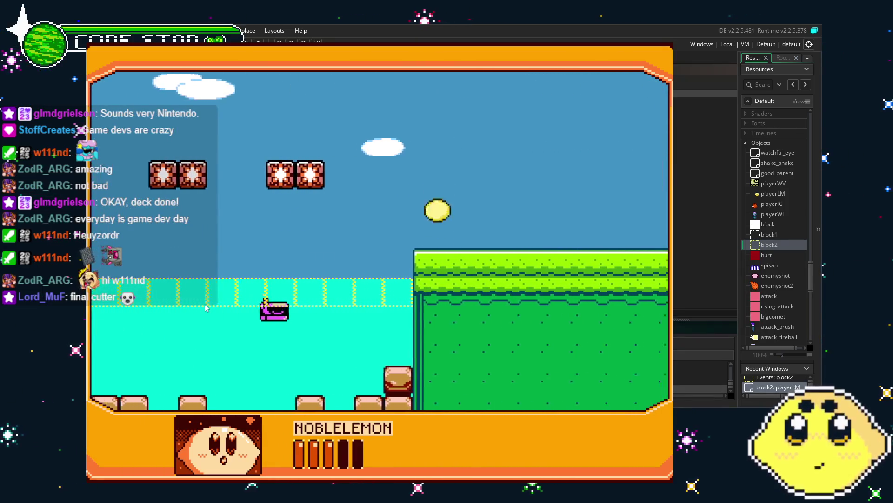
key("Left")
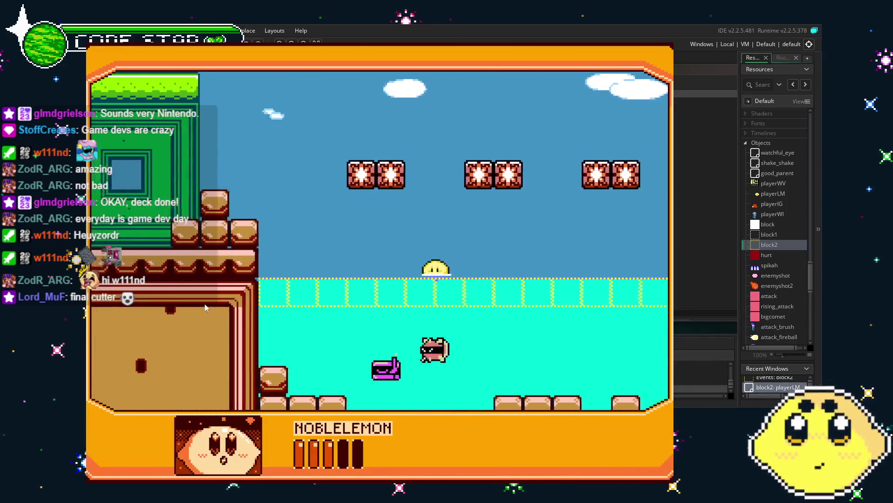
key("Left")
key("Left")
key("Right")
key("Left")
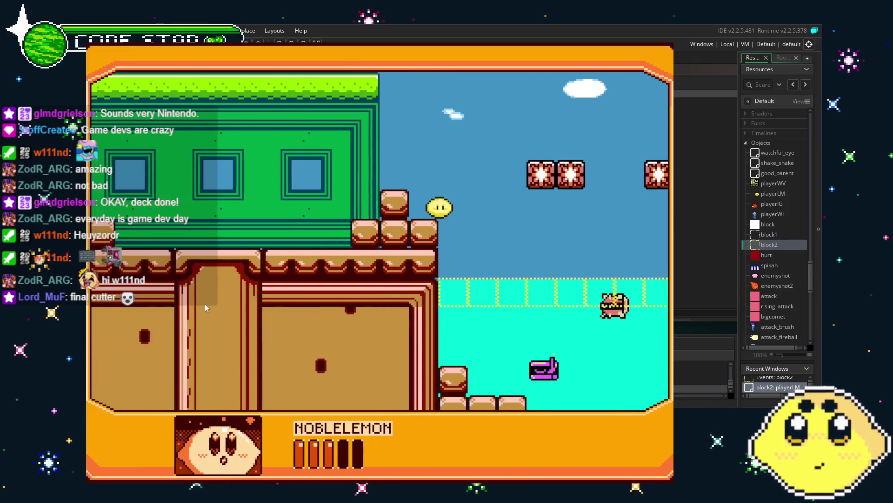
key("Right")
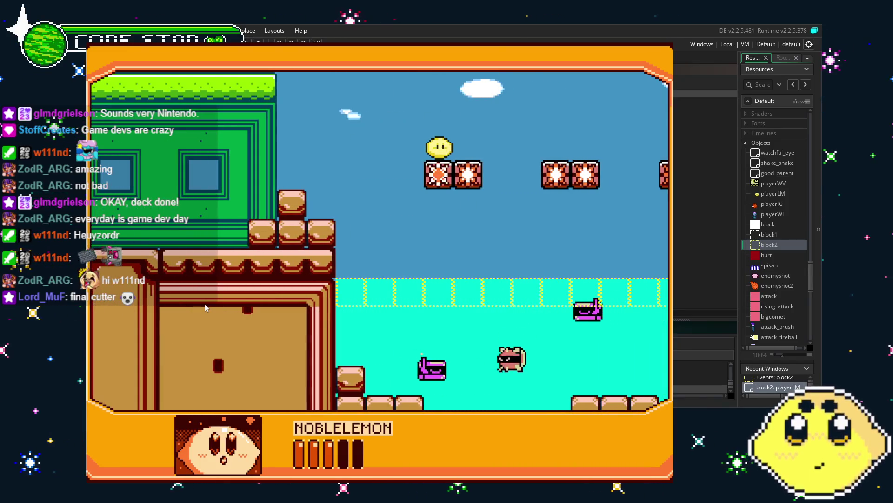
key("x")
key("Left")
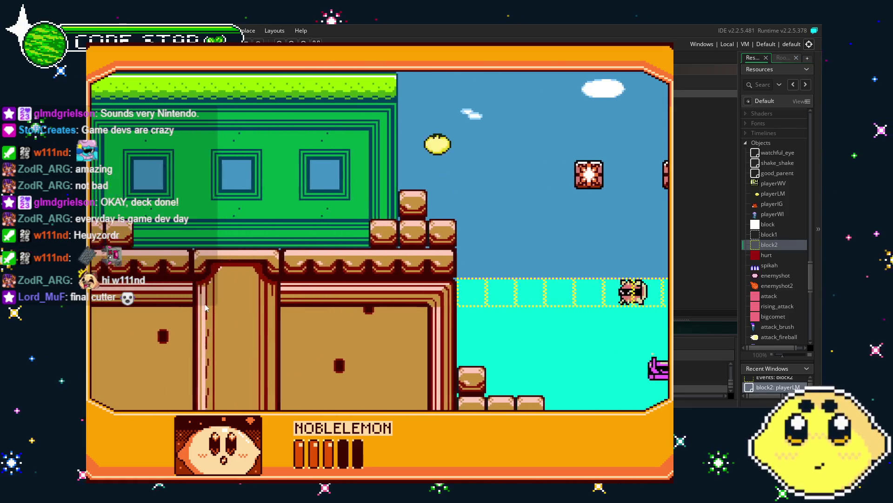
key("Right")
key("x")
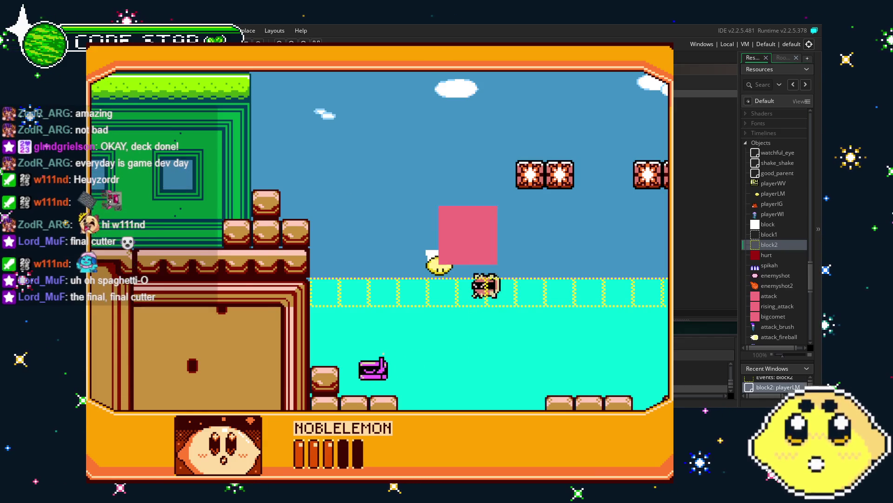
key("Escape")
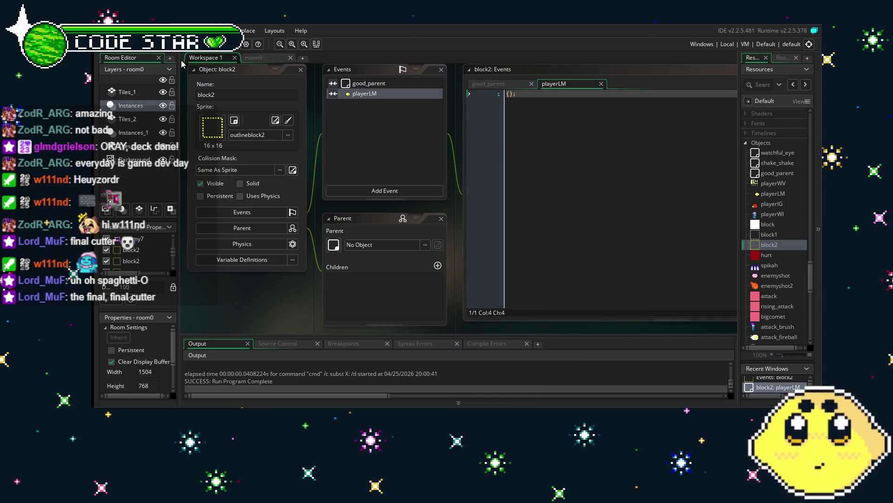
- Save the project and open the playerLM object from Resources
key("ctrl+s")
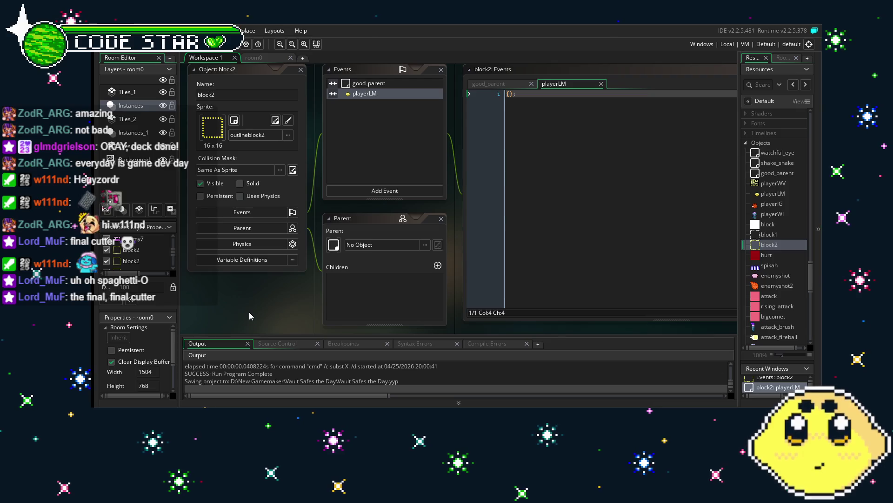
scroll("down", 3)
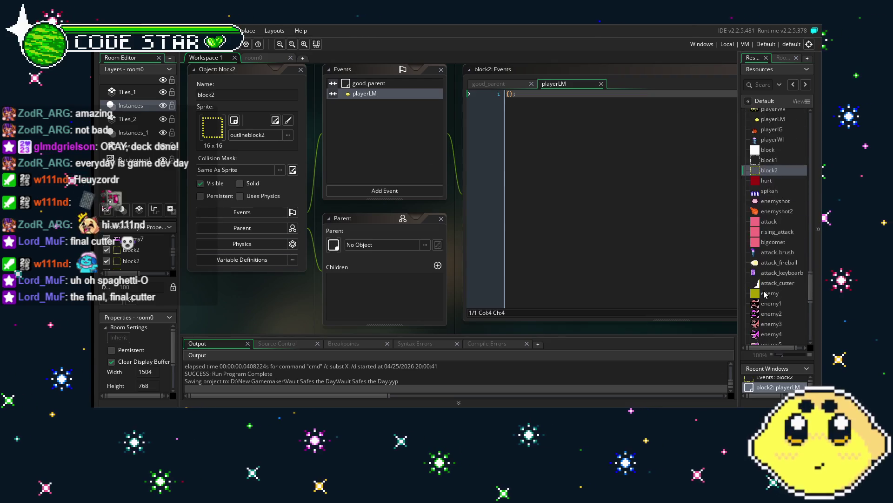
scroll("down", 3)
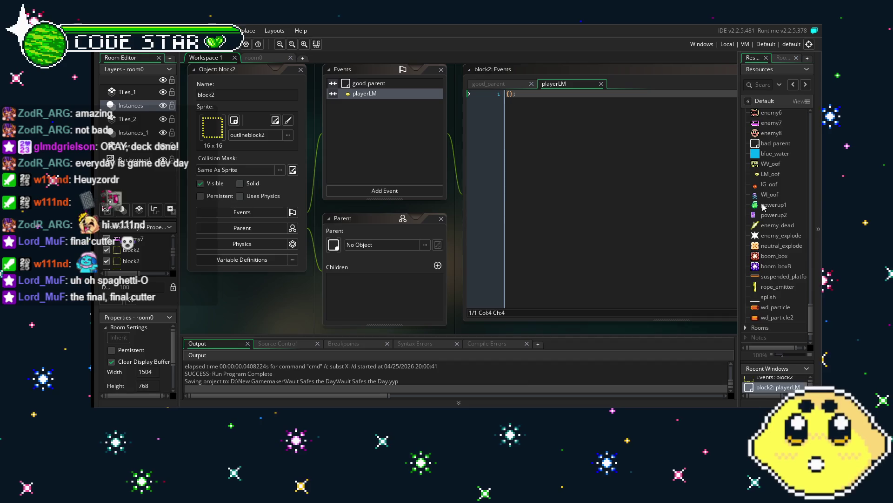
scroll("up", 3)
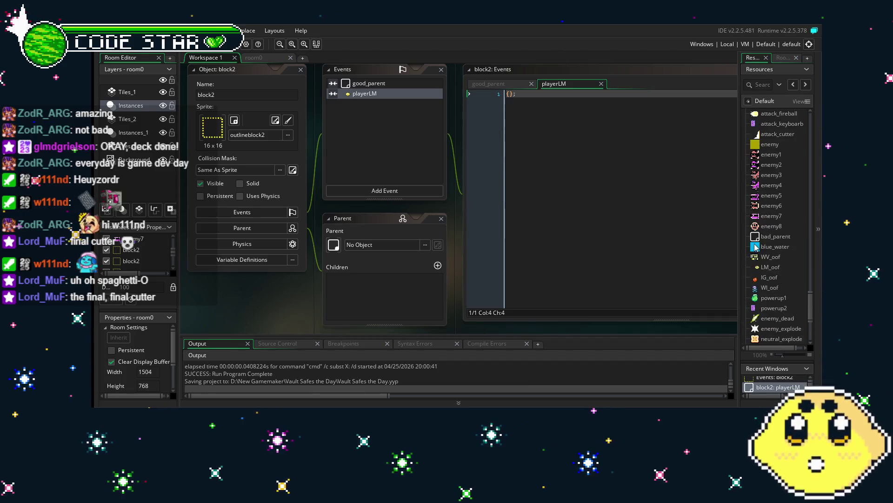
scroll("up", 3)
double_click(770, 175)
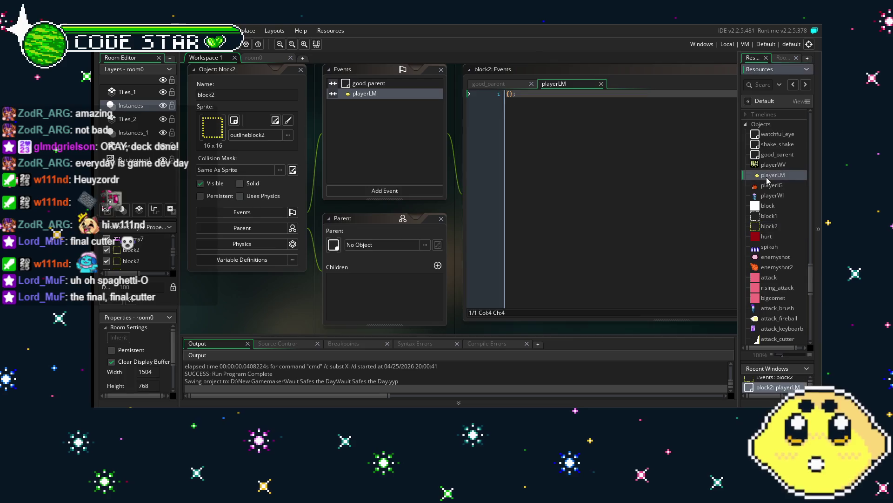
- Review playerLM's block collision code to the lem_fall check on line 16, then show the blue_water event
scroll("down", 3)
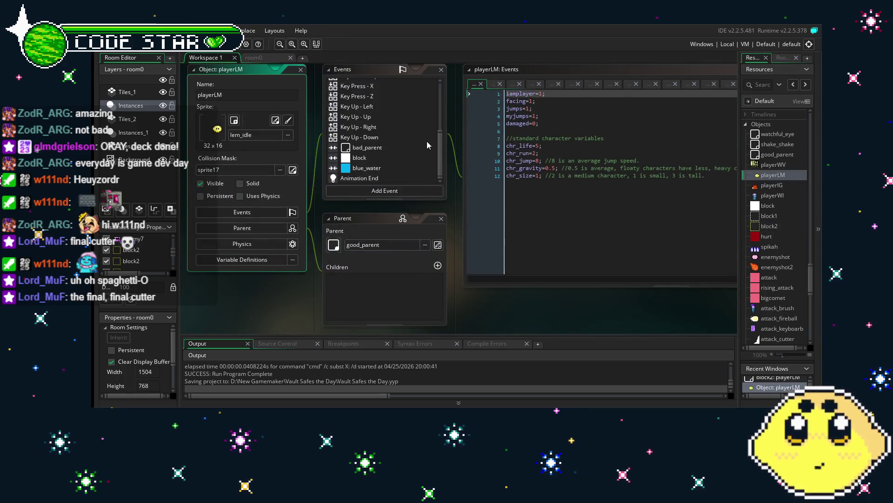
left_click(397, 157)
left_click(626, 265)
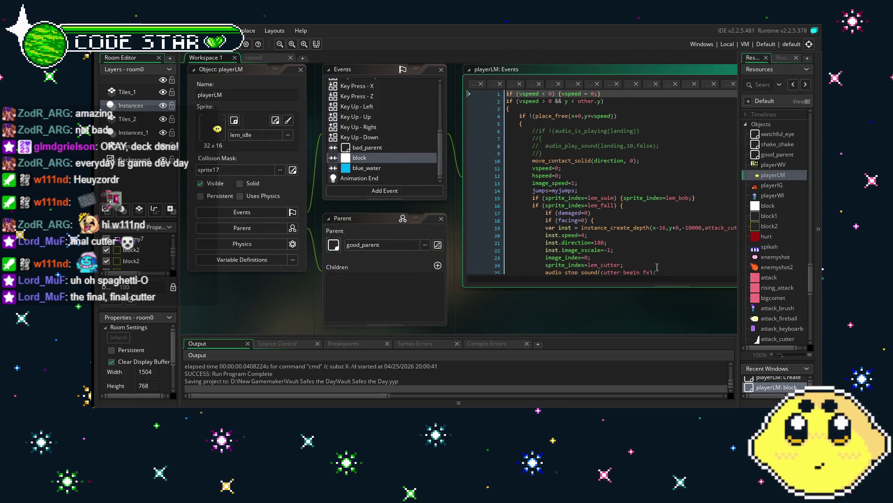
scroll("down", 3)
scroll("down", 3)
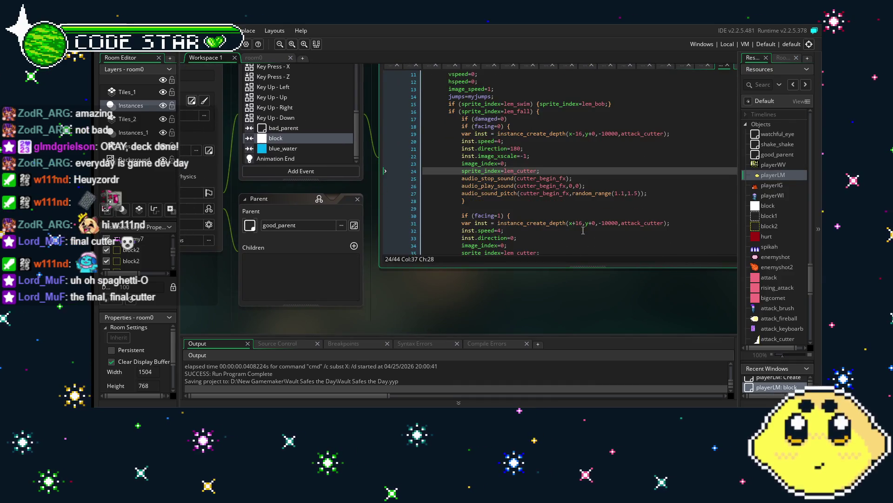
left_click(541, 201)
scroll("down", 3)
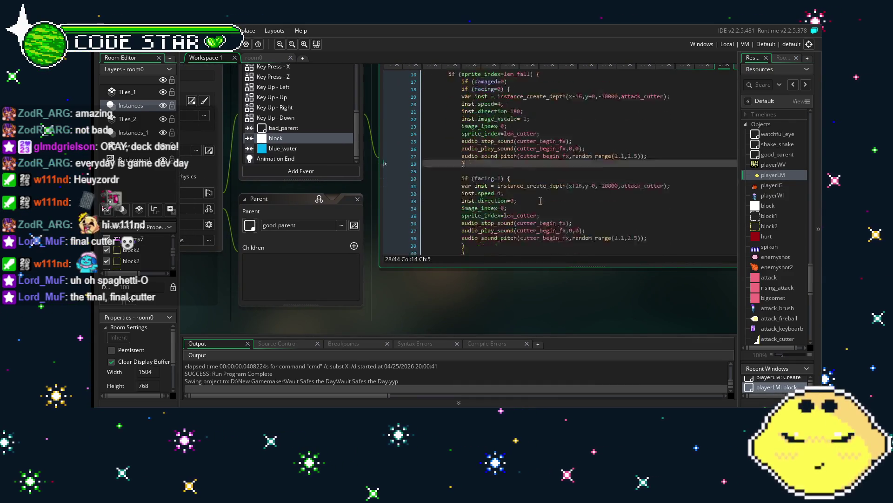
scroll("up", 3)
scroll("up", 3)
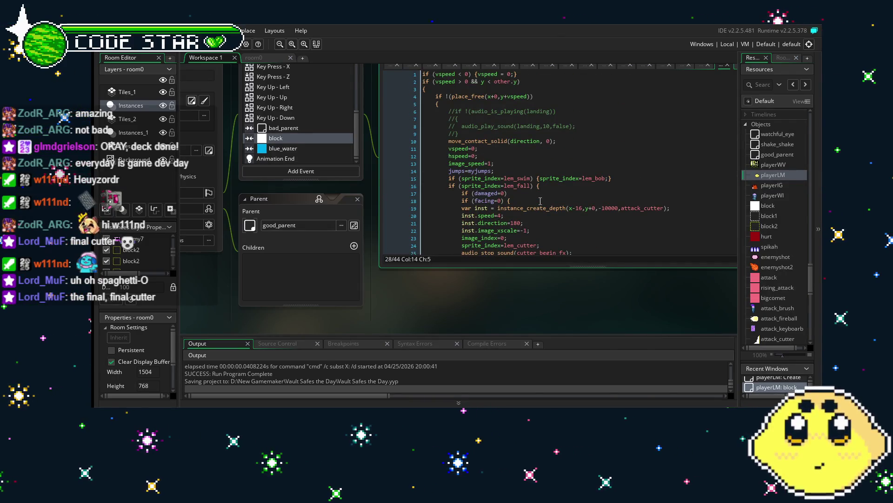
scroll("down", 3)
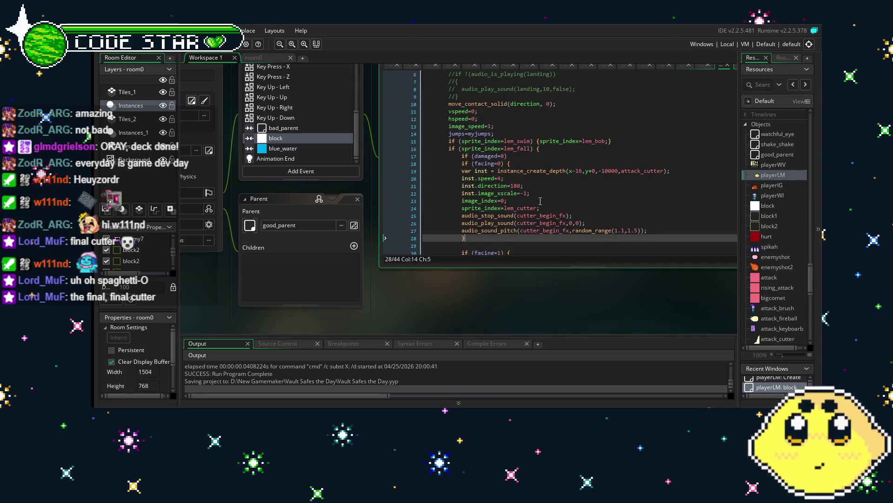
scroll("down", 3)
left_click(527, 130)
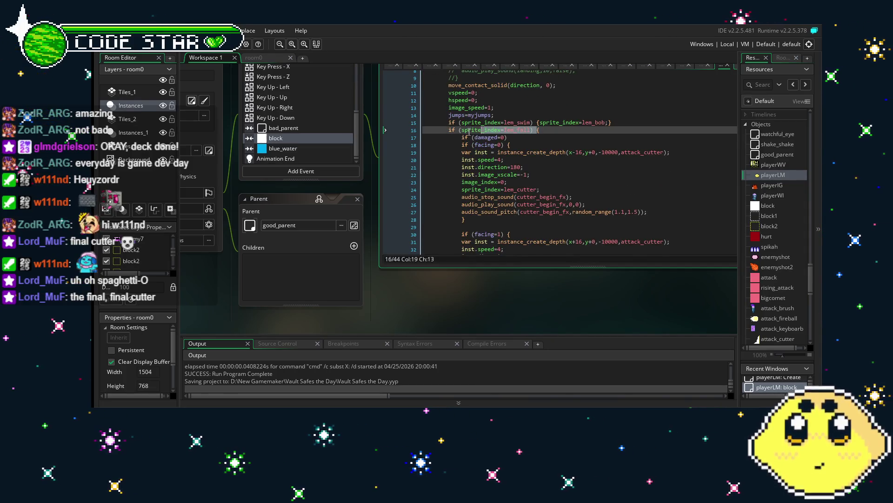
left_click(312, 151)
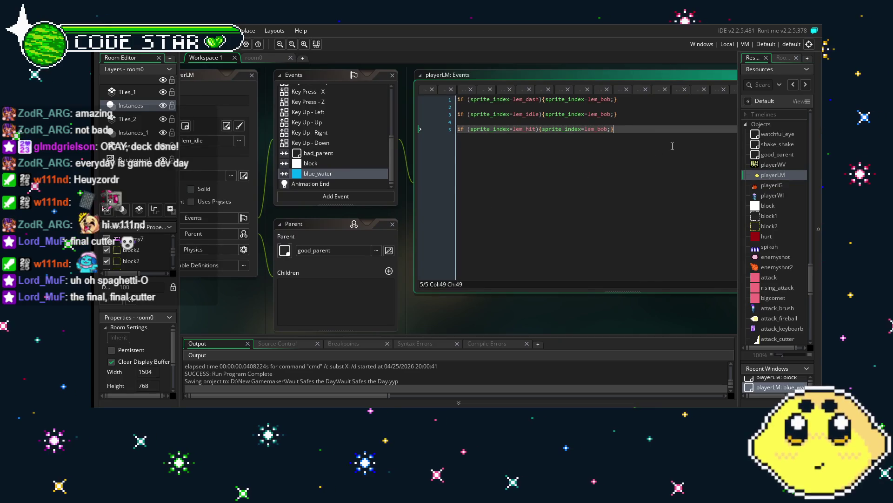
- Add 'if (sprite_index=lem_fall) {sprite_index=lem_bob;}' to the blue_water event, save, and run a test build
key("Return")
key("Return")
type("if (sprite_index=lem_fall) {sprite_index=lem_bob;")
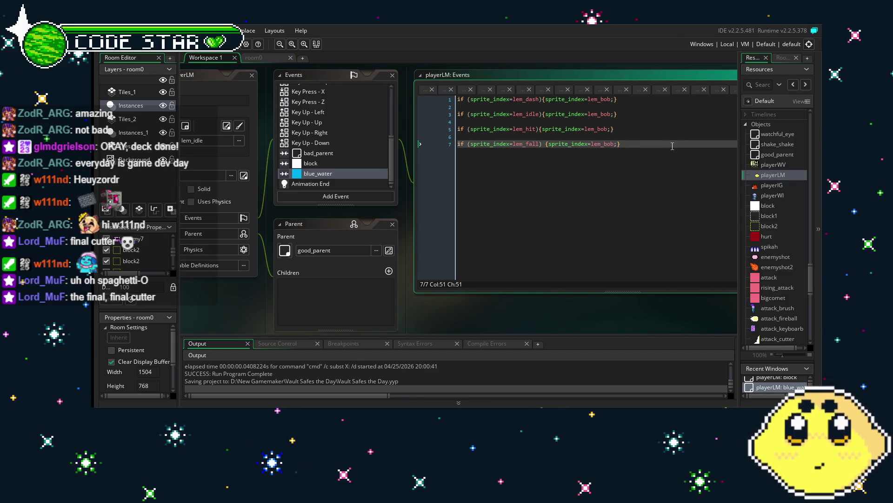
key("ctrl+s")
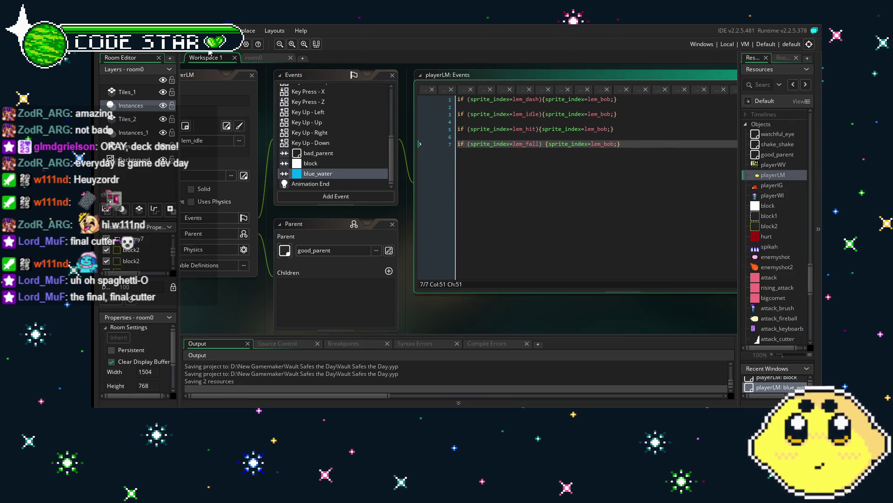
key("F5")
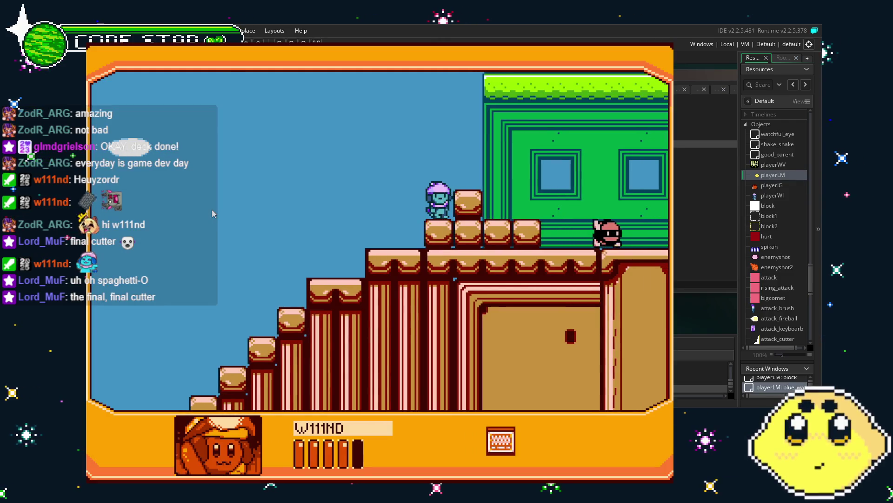
- Switch to the lemon player and drop it into the water and back out
key("Right")
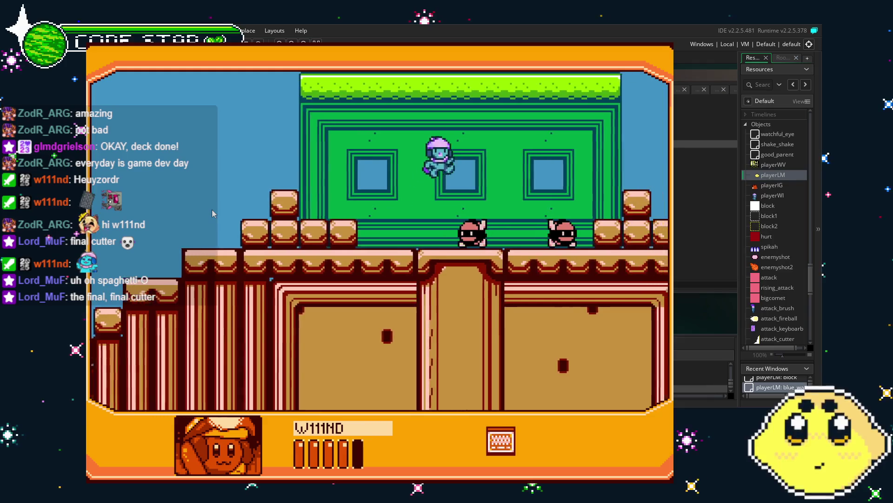
key("Right")
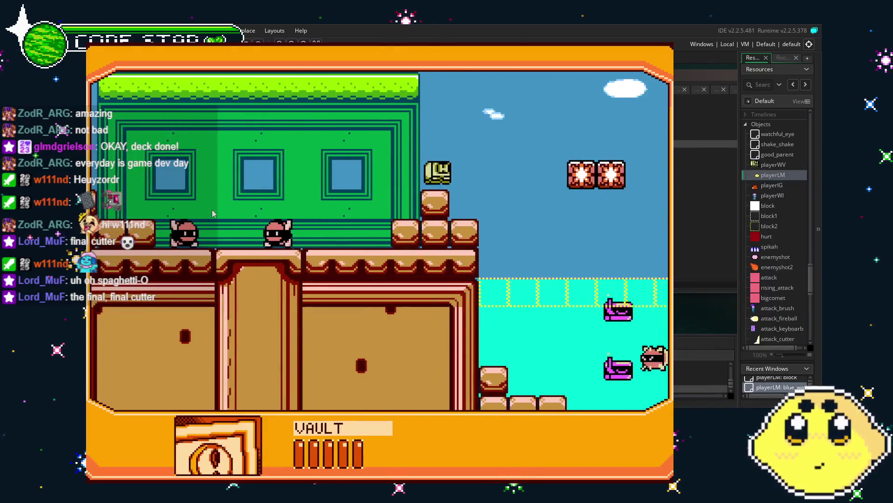
key("Right")
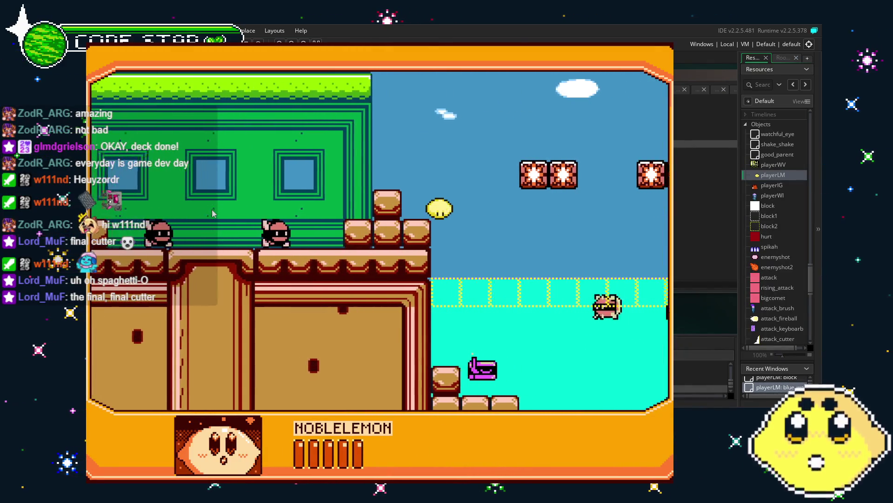
key("Left")
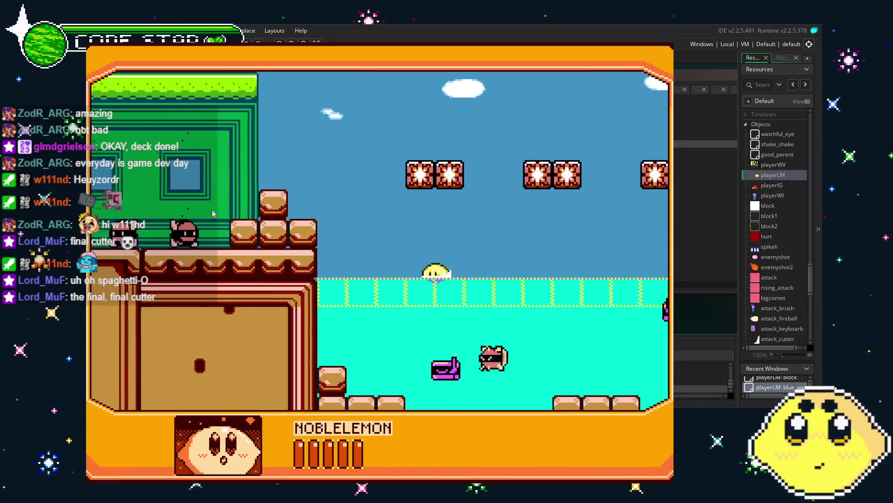
key("Right")
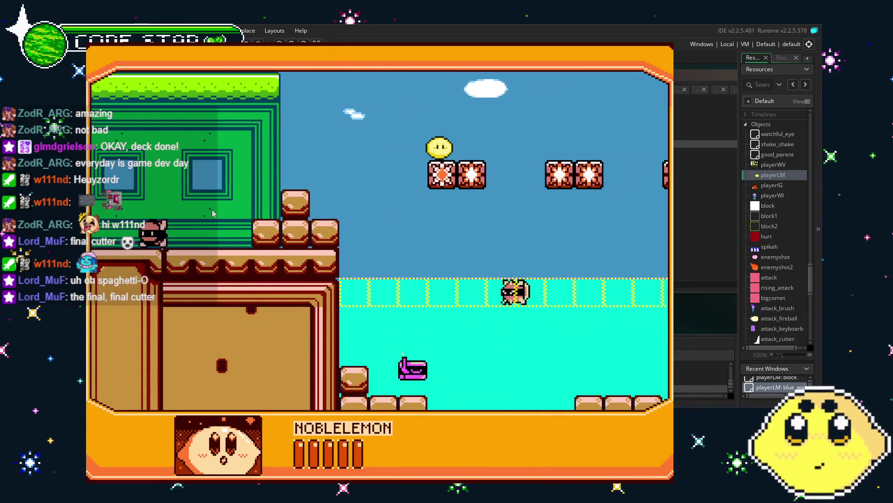
key("Left")
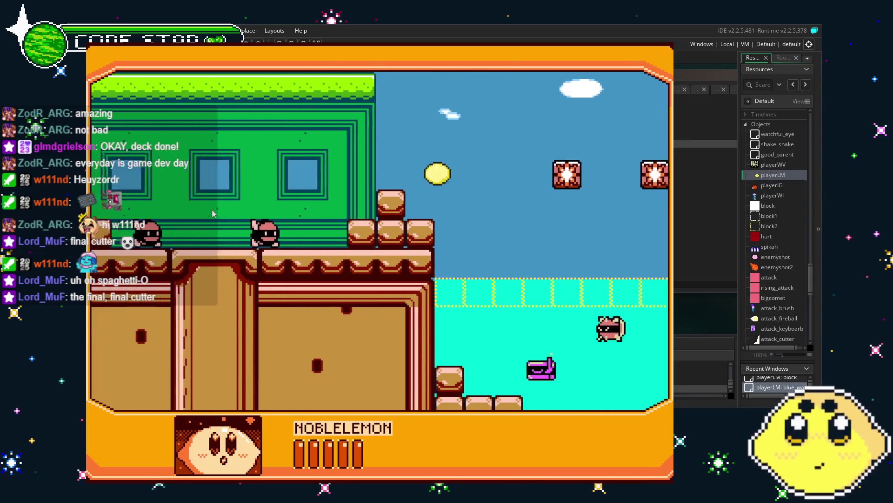
key("Right")
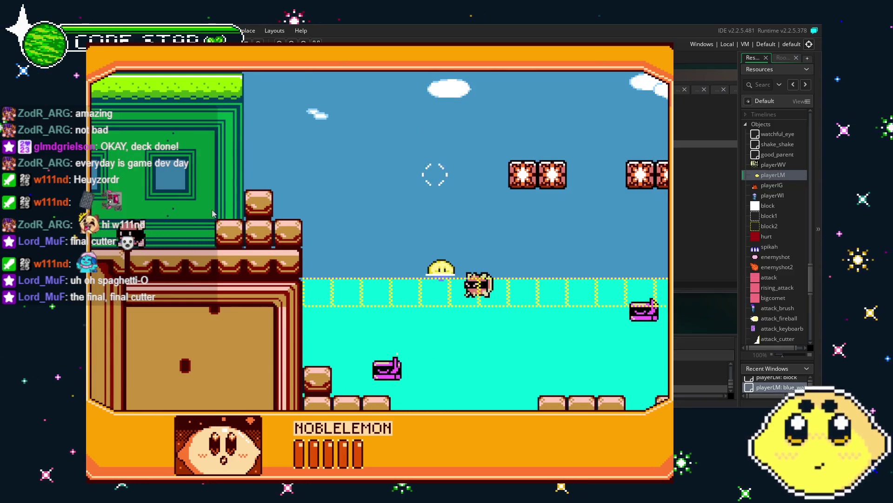
key("Right")
key("Right")
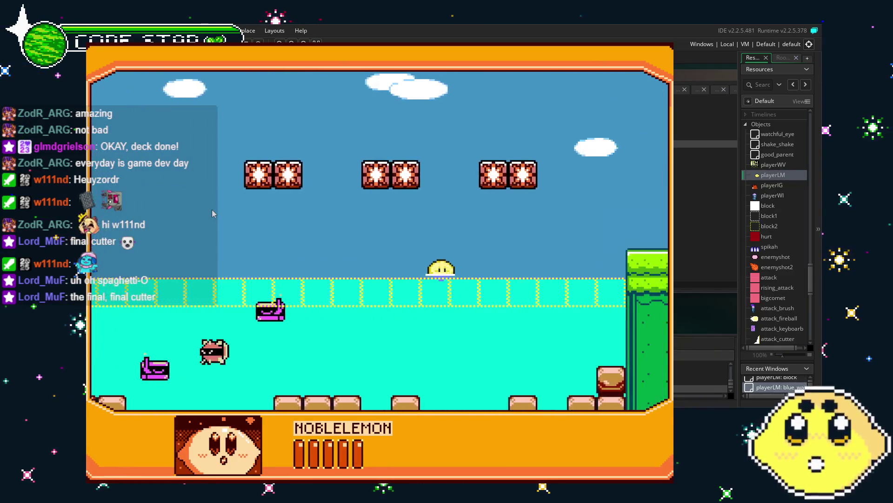
- Repeatedly land the lemon player on the water surface and jump off it, then close the game
key("Left")
key("Up")
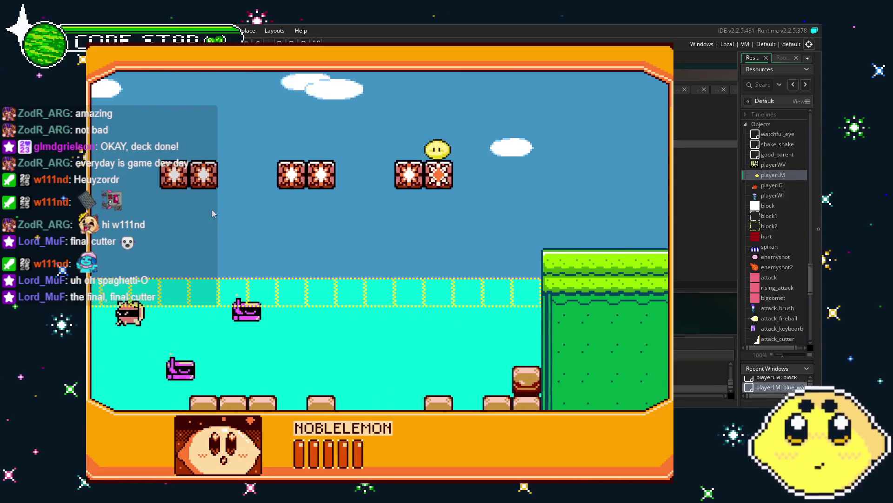
key("Left")
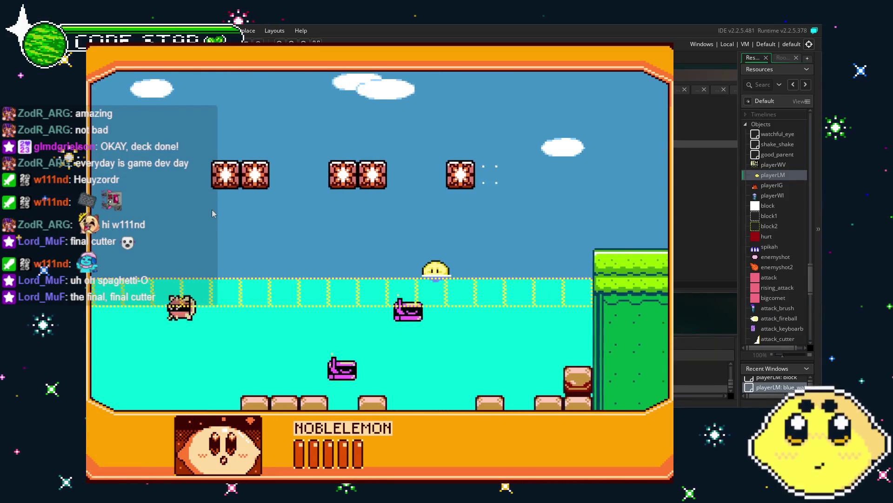
key("Left")
key("Up")
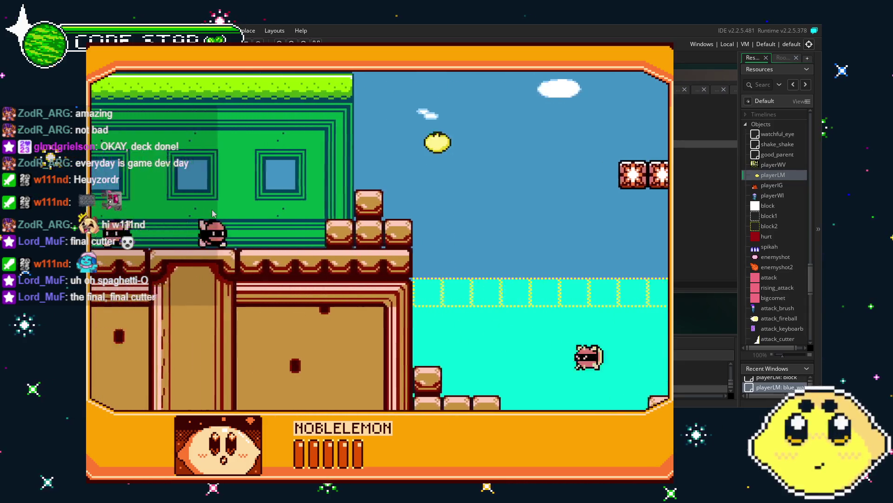
key("Right")
key("Left")
key("Up")
key("Right")
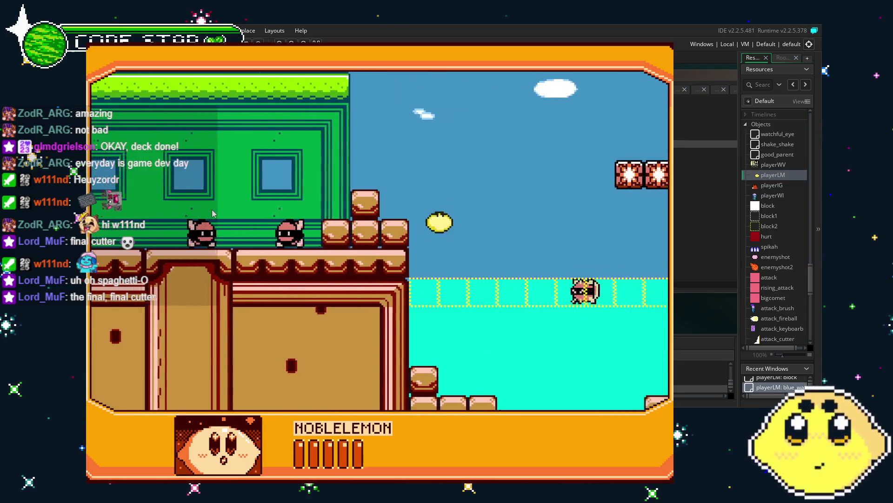
key("Left")
key("Up")
key("Right")
key("Right")
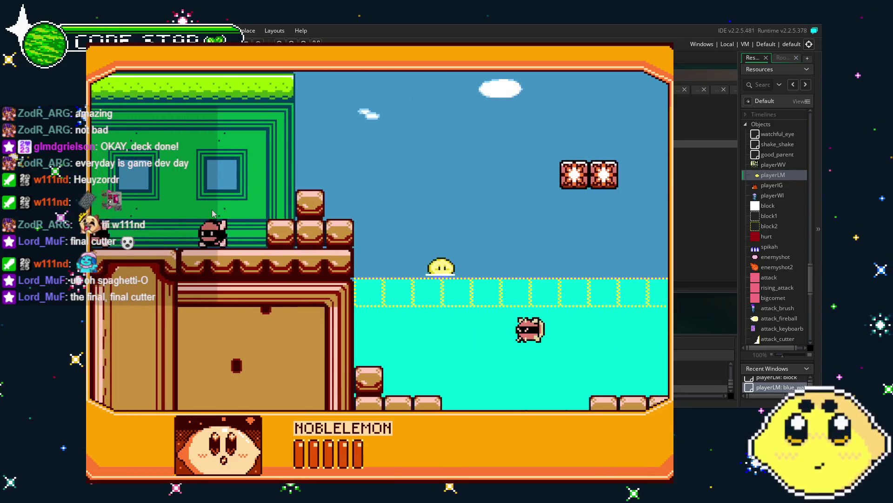
key("Up")
key("Left")
key("Right")
key("Left")
key("Up")
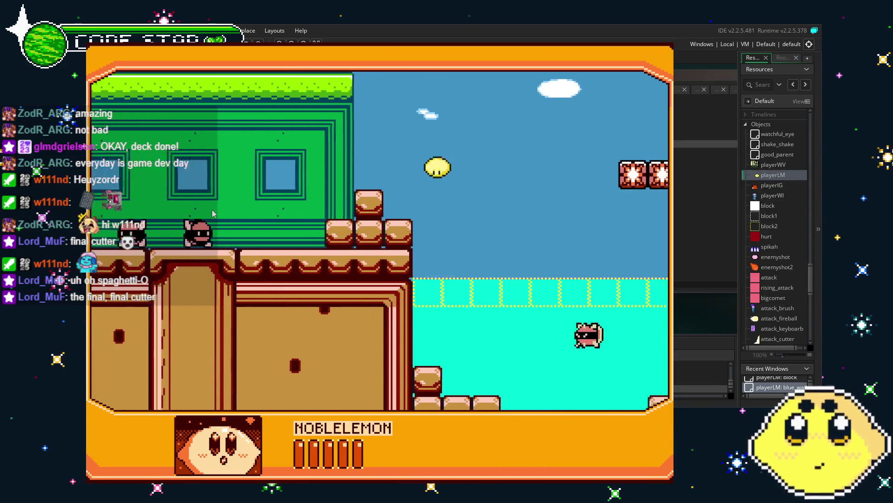
key("Up")
key("Right")
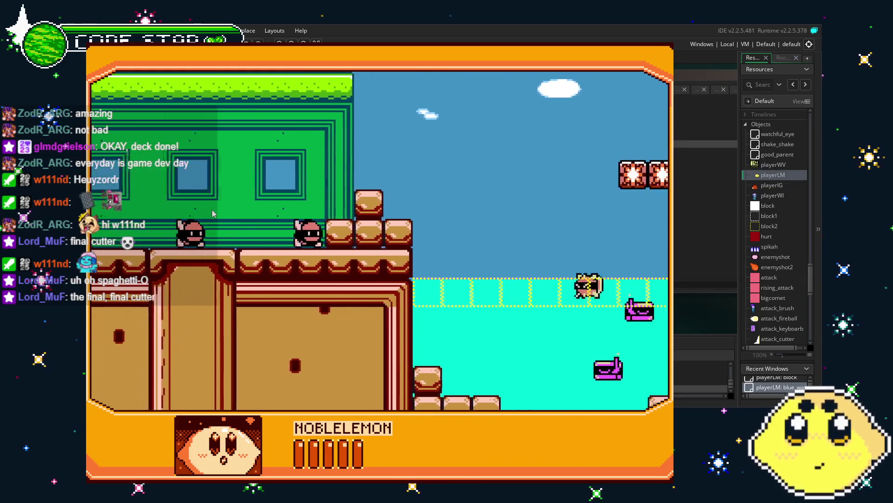
key("Left")
key("Up")
key("Right")
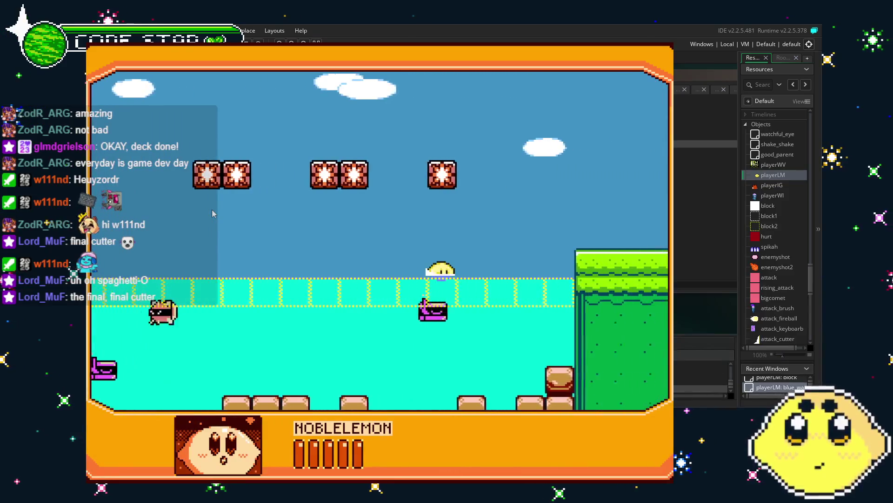
key("Up")
key("Up")
key("Up")
key("Up")
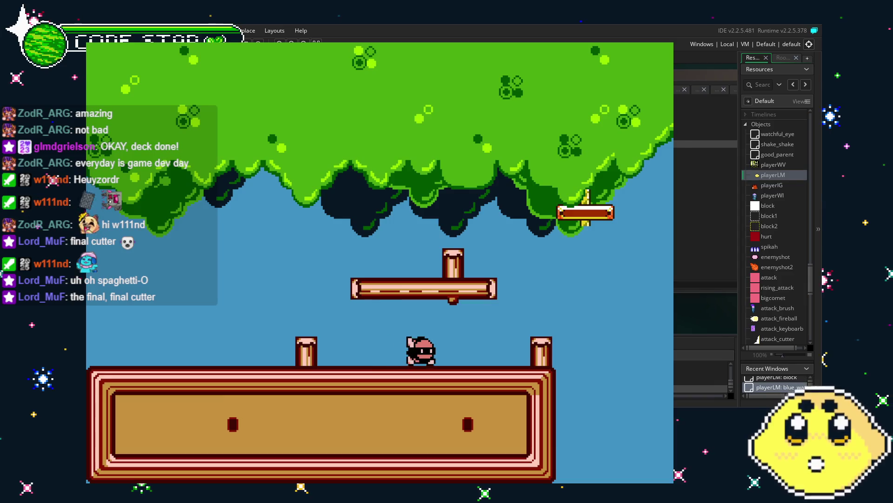
key("Escape")
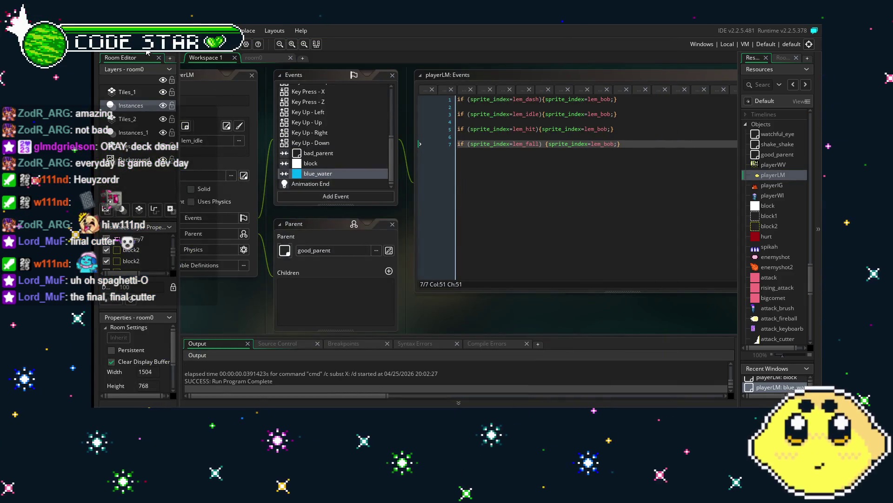
- Save the project and open the playerIG object from the resource tree
key("ctrl+s")
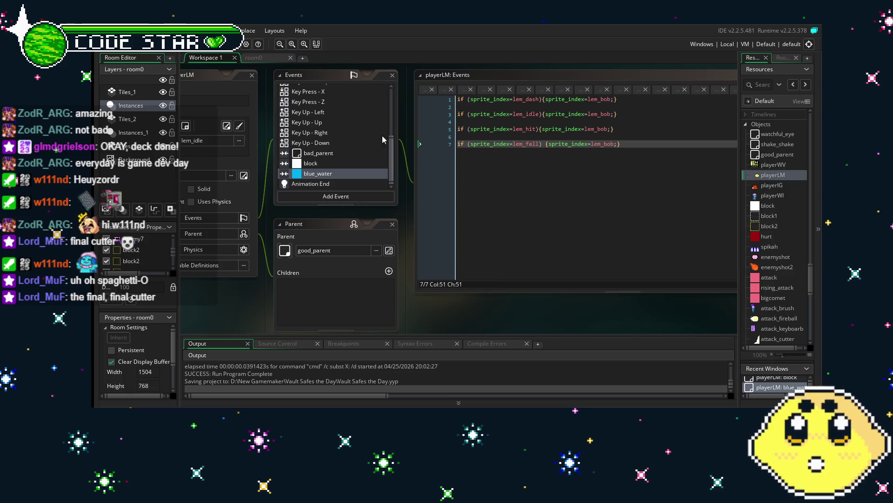
left_click(261, 58)
scroll("right", 3)
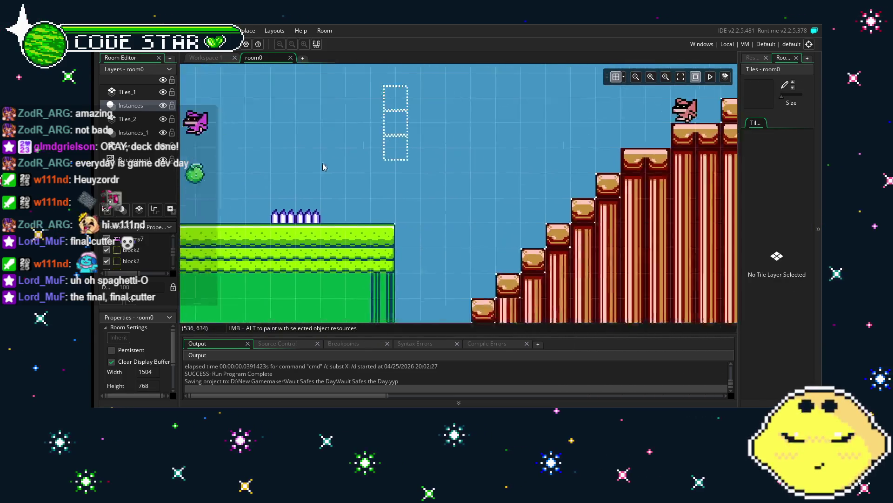
scroll("right", 3)
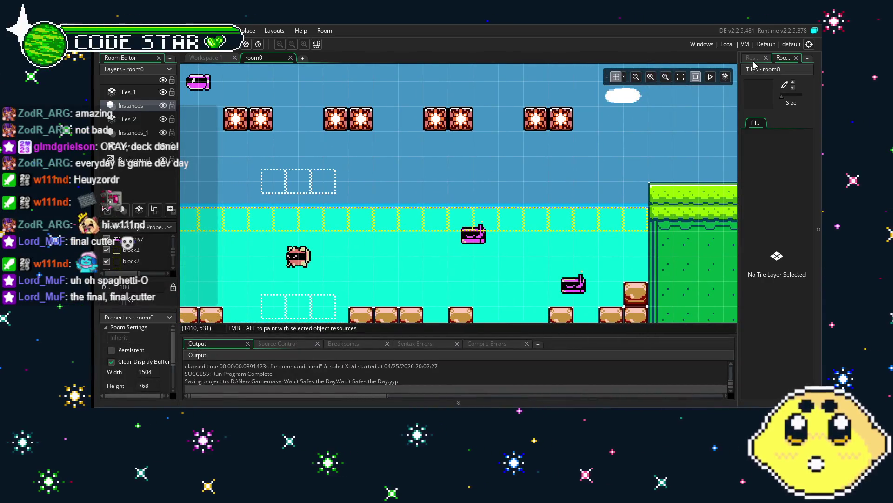
left_click(753, 58)
scroll("down", 3)
scroll("up", 3)
double_click(773, 242)
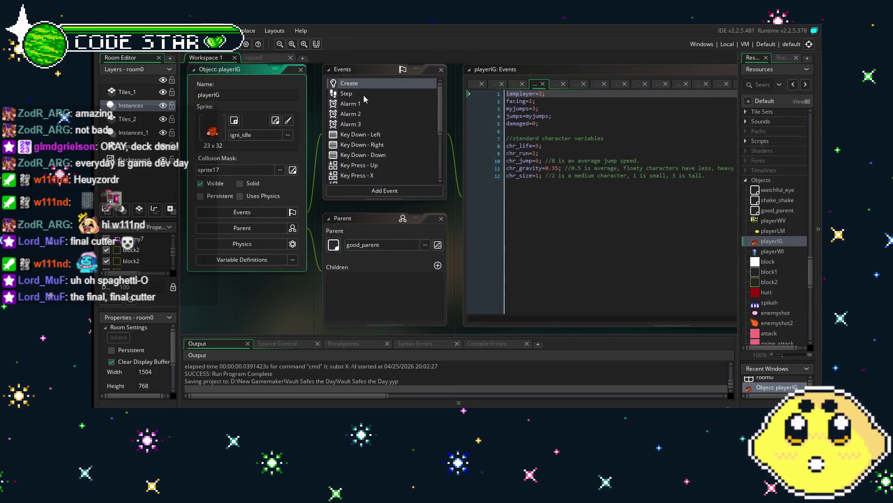
- Replace instance_destroy(); with chr_life=0; in playerIG's blue_water collision and launch a test build
left_click(363, 95)
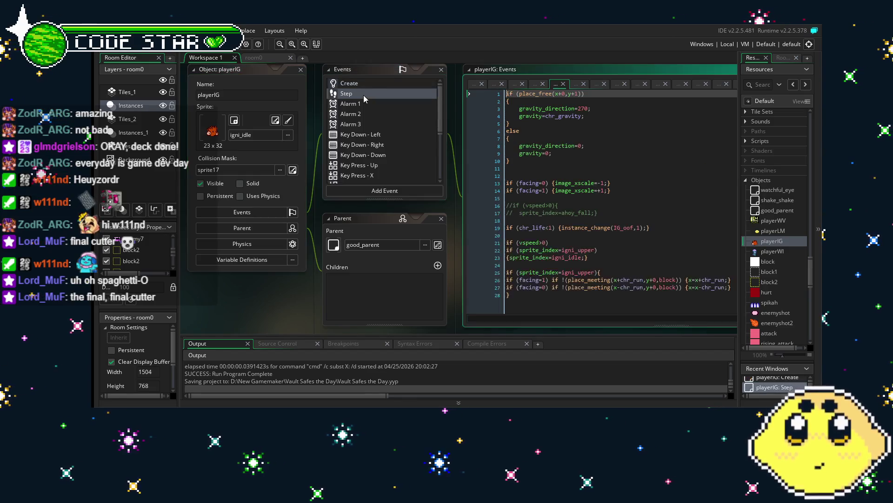
scroll("down", 3)
left_click(383, 166)
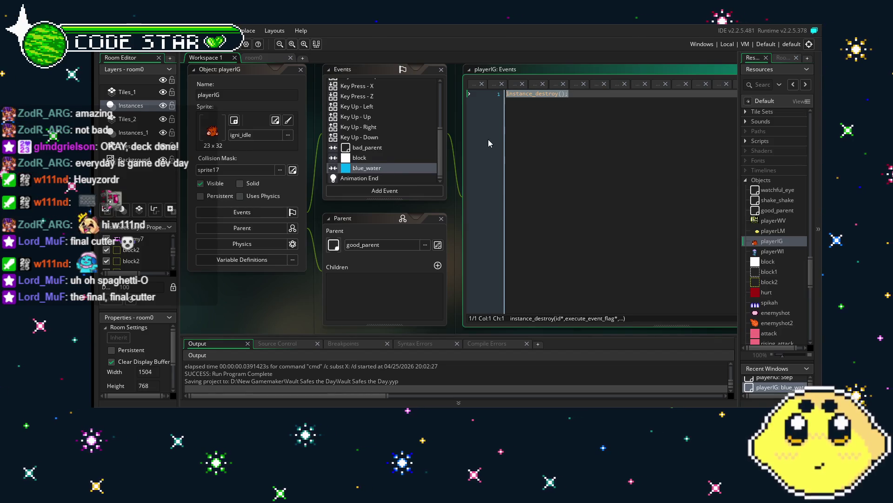
key("BackSpace")
type("chr_life=0")
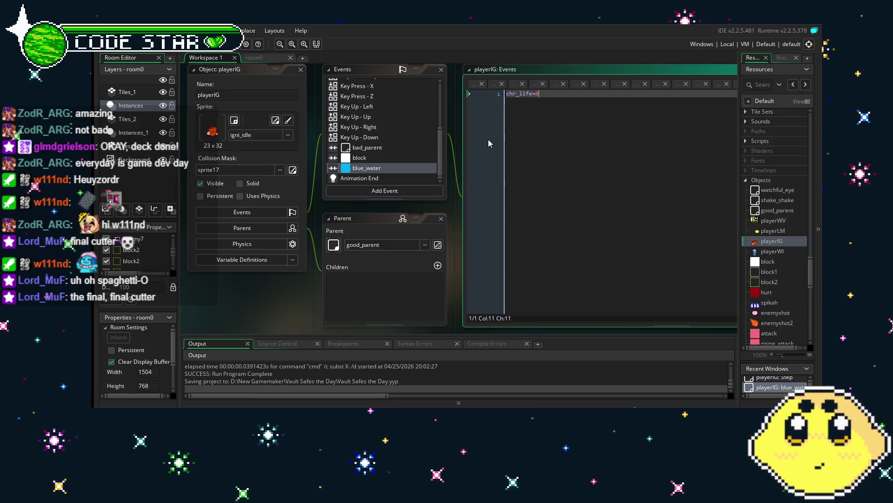
type(";")
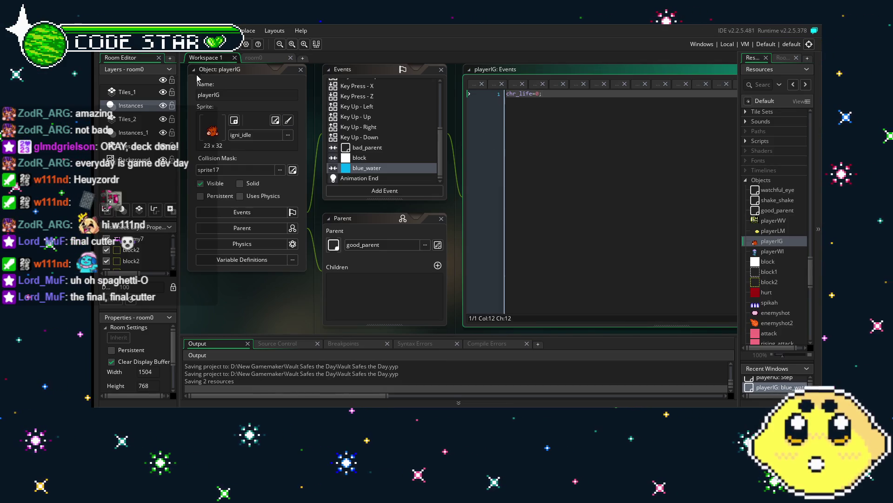
key("F5")
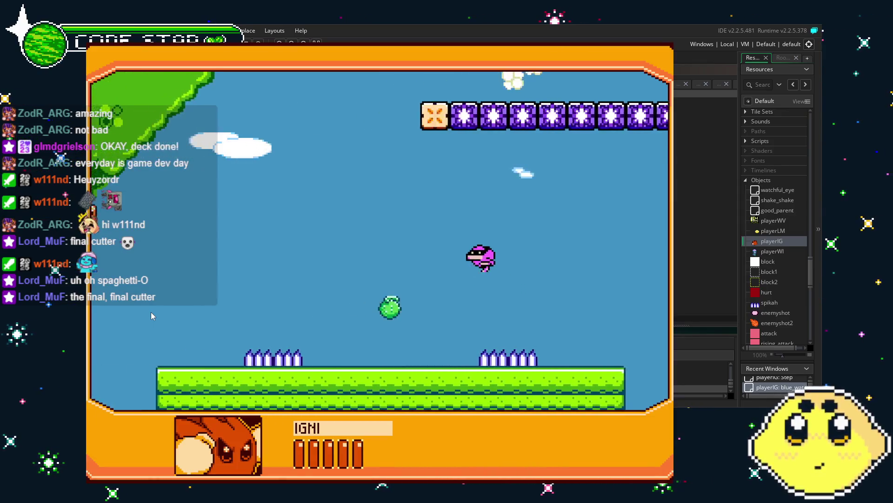
- Fly IGNI right over the water, break the orange blocks, and hit the spiky water enemy
key("Right")
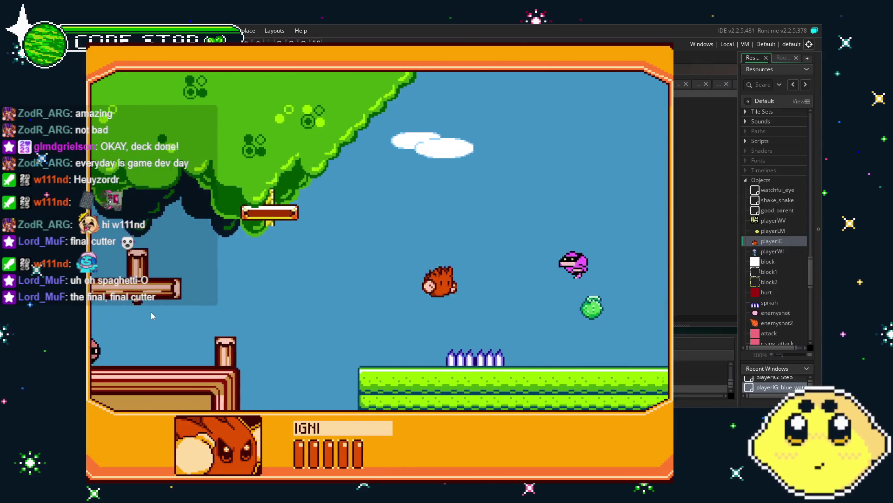
key("Right")
key("space")
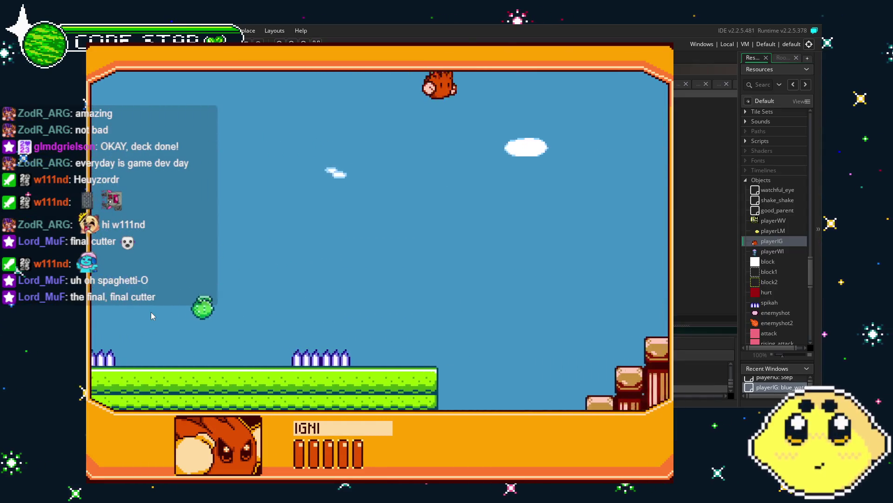
key("Right")
key("space")
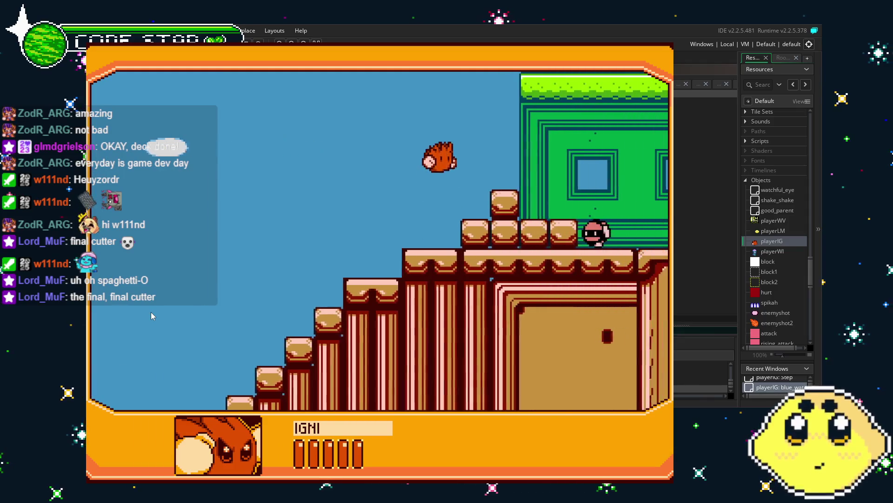
key("Right")
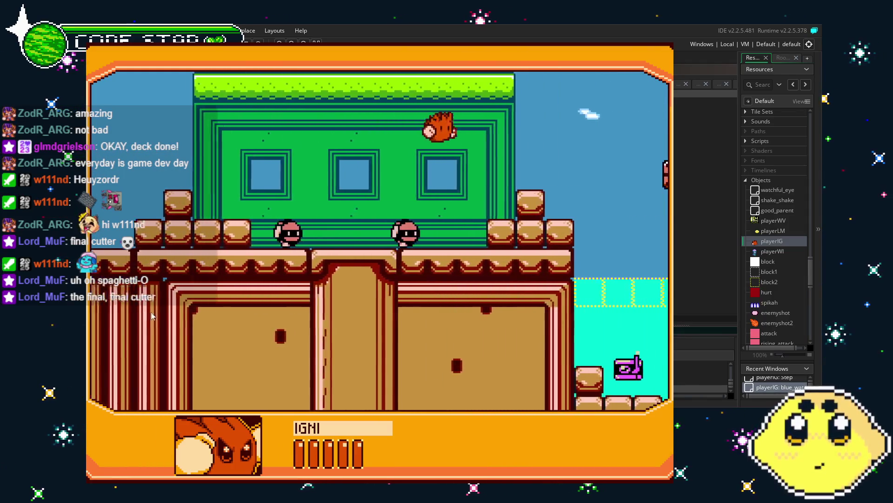
key("Right")
key("space")
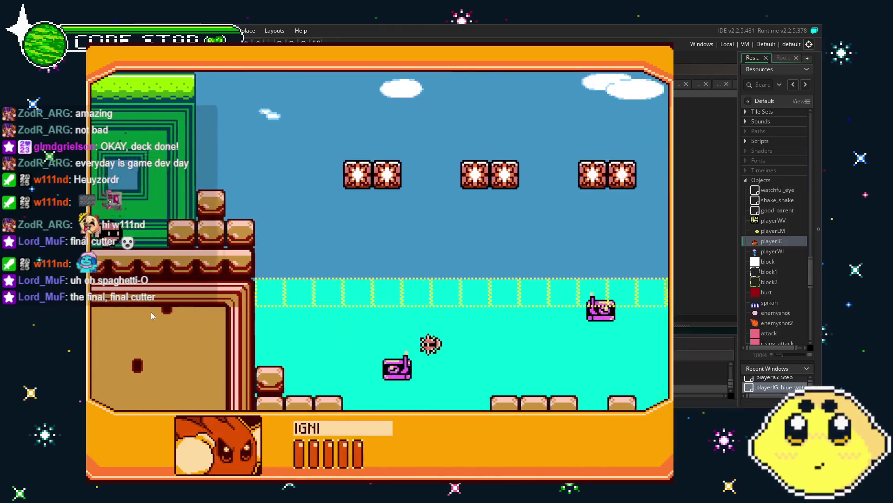
key("space")
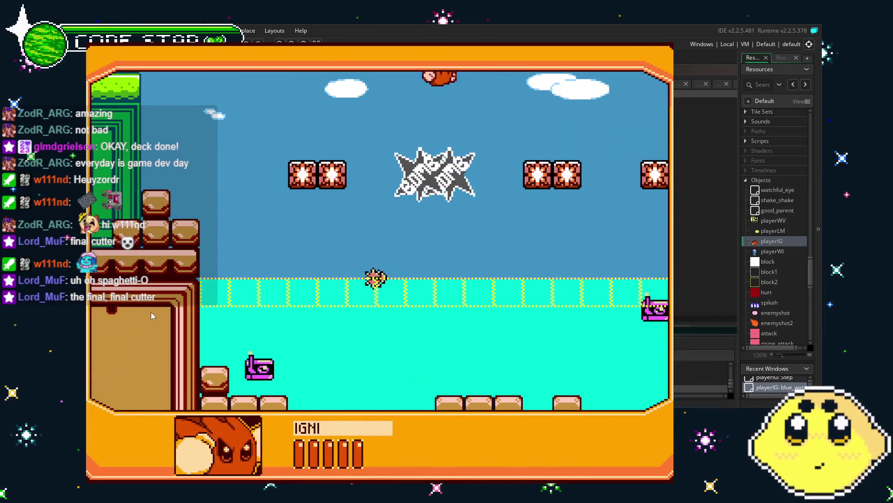
key("Right")
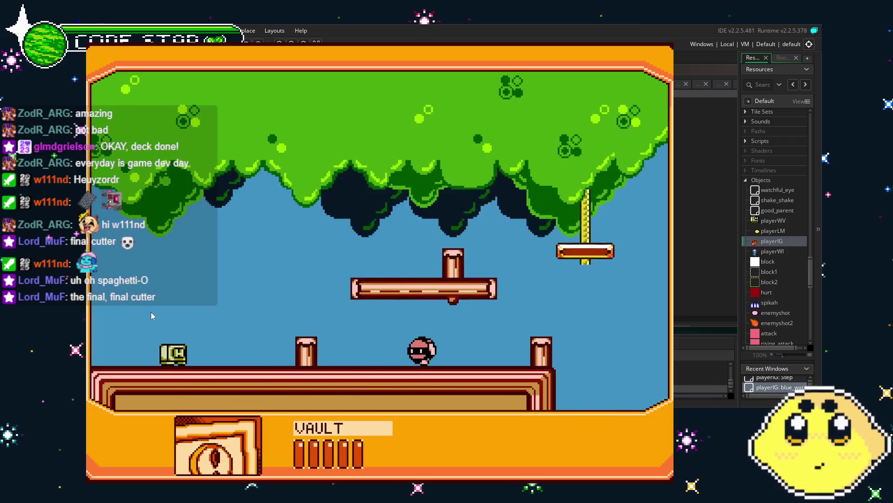
- Walk VAULT, switch back to IGNI, and jump across the building down into the water
key("Left")
key("Right")
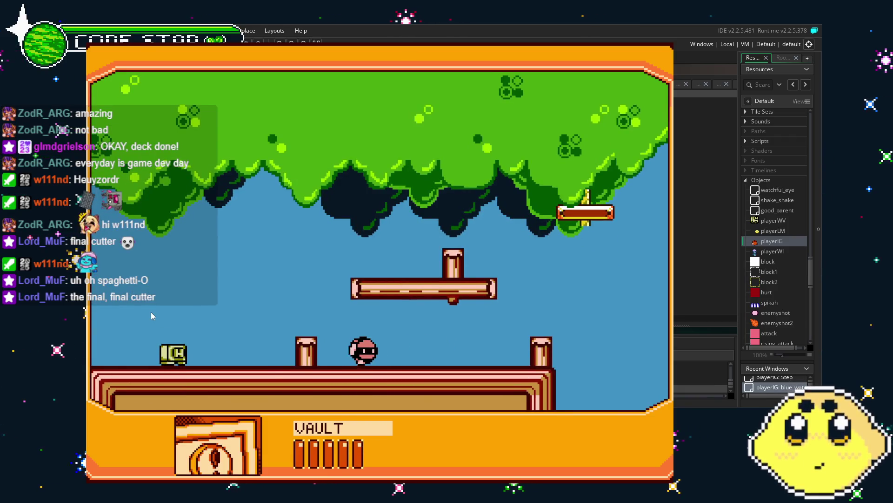
key("Right")
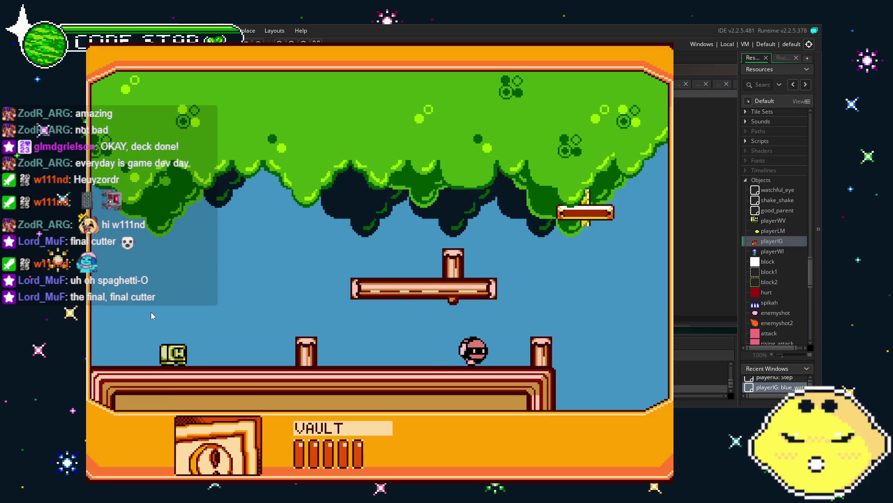
key("Left")
key("Left")
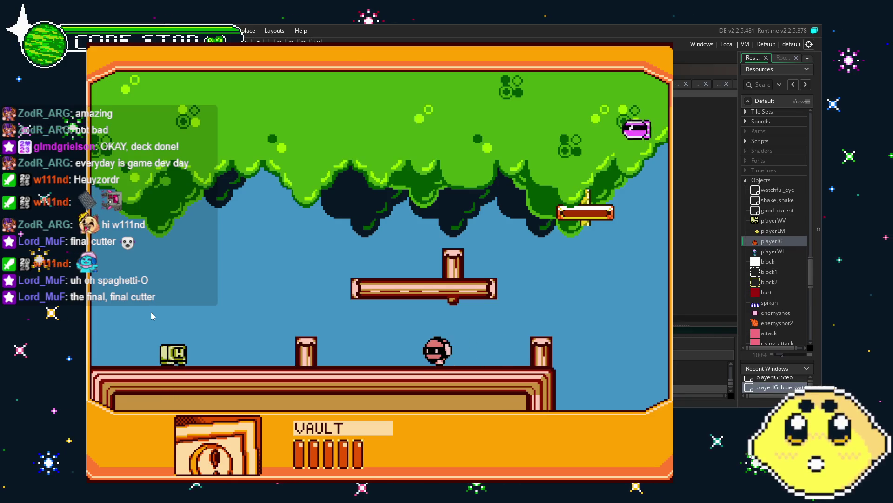
key("Right")
key("c")
key("c")
key("z")
key("Right")
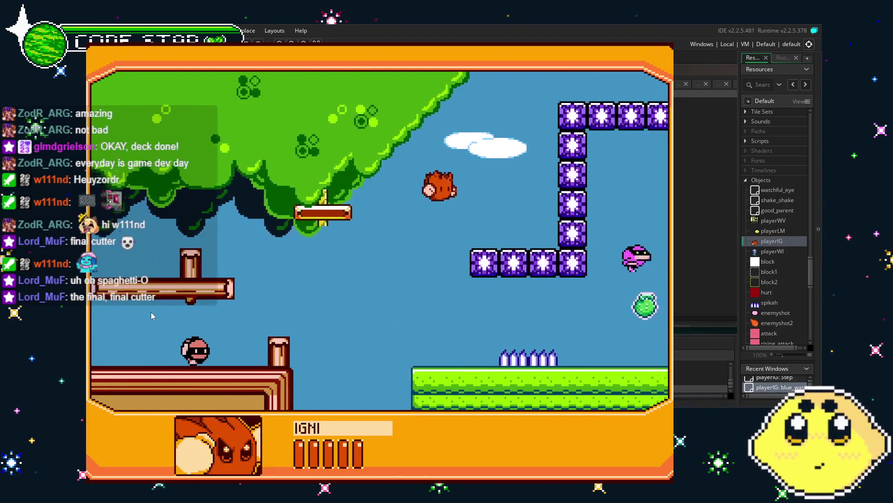
key("z")
key("Right")
key("z")
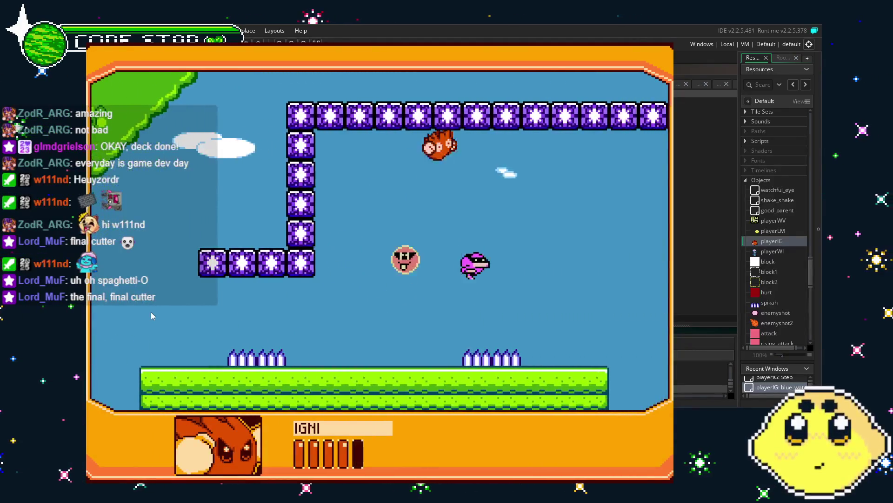
key("z")
key("Right")
key("z")
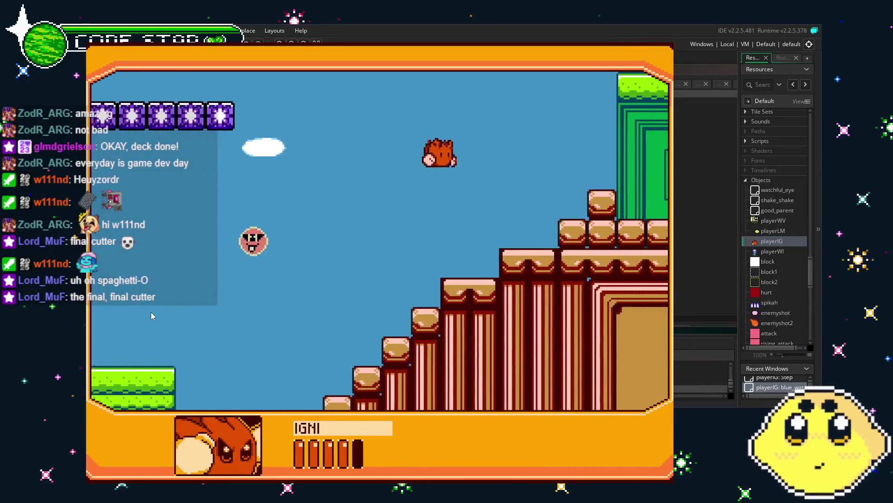
key("Right")
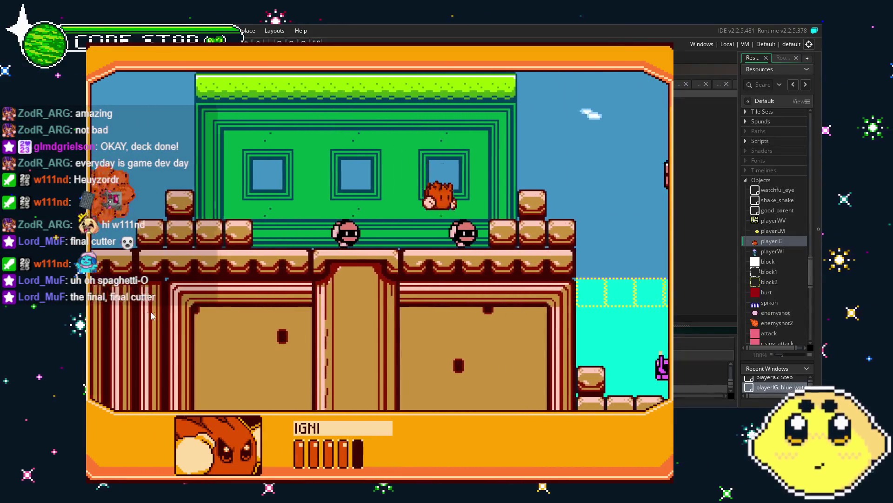
key("z")
key("Right")
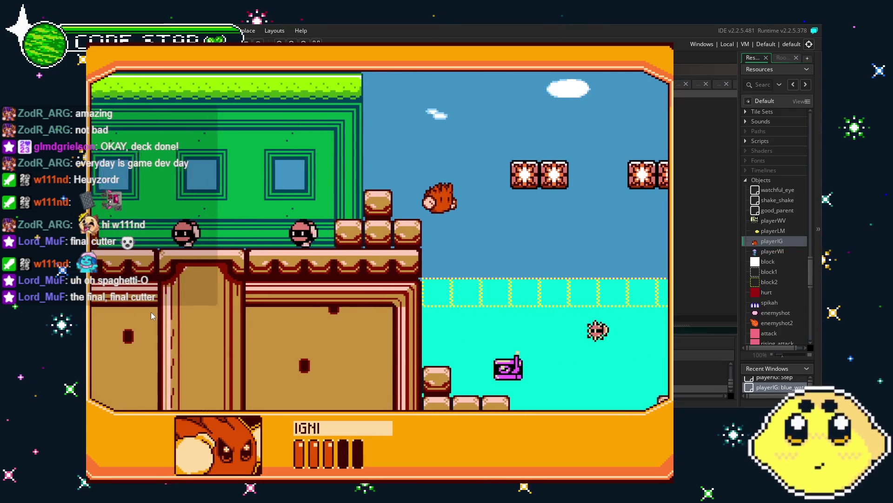
key("Left")
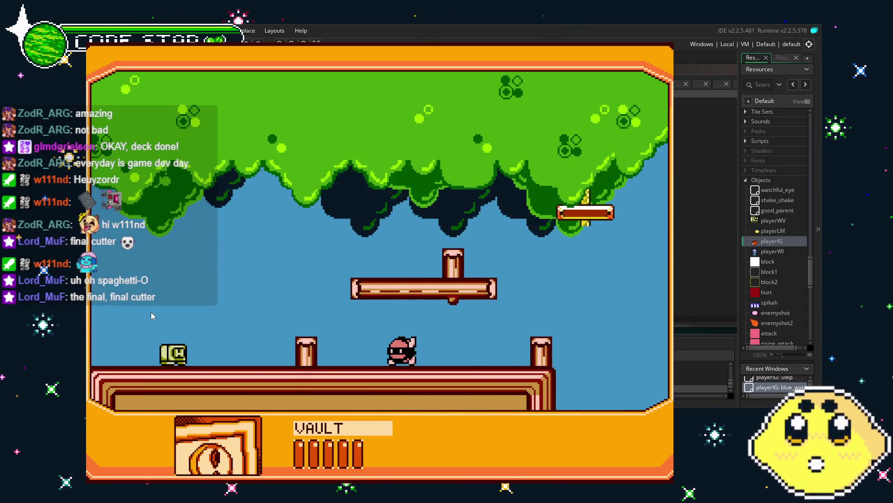
- Jump IGNI around the enemy in the tree-canopy room, then quit and return to the room0 layout
key("x")
key("x")
key("Right")
key("Right")
key("z")
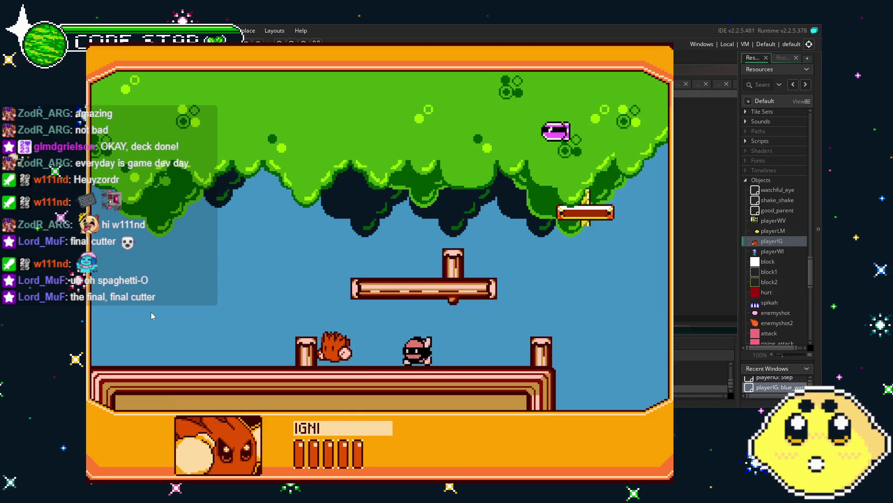
key("z")
key("Right")
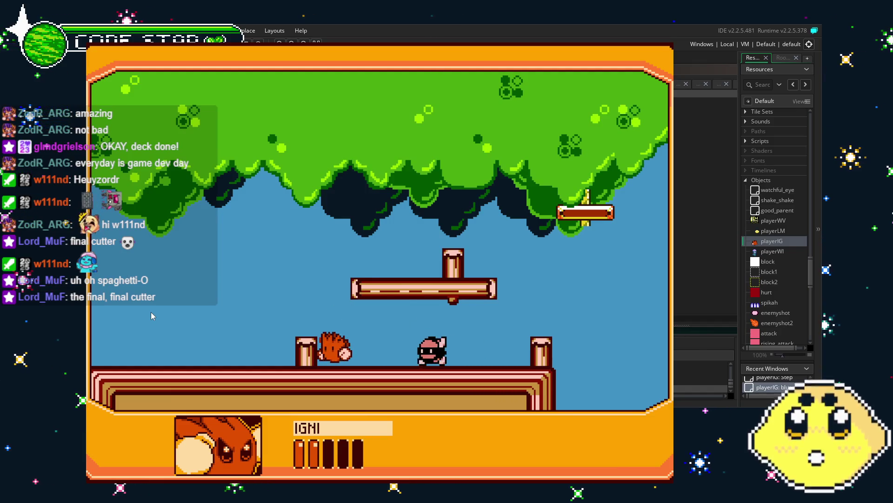
key("z")
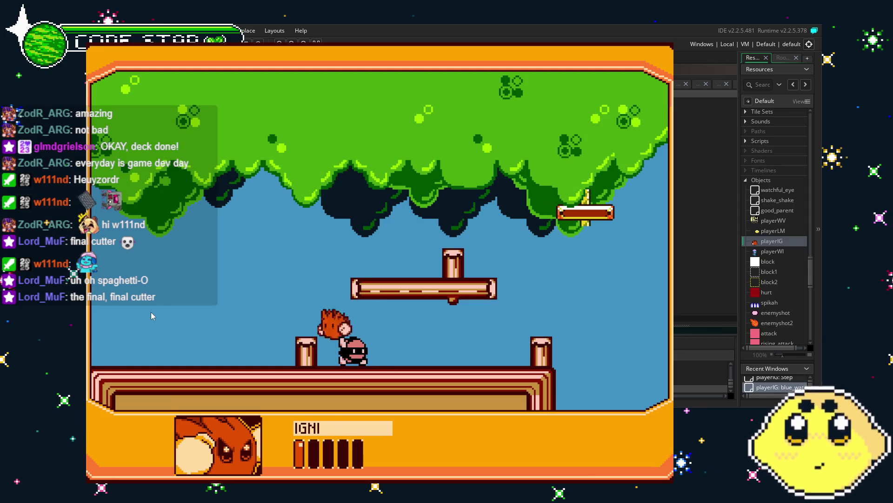
key("z")
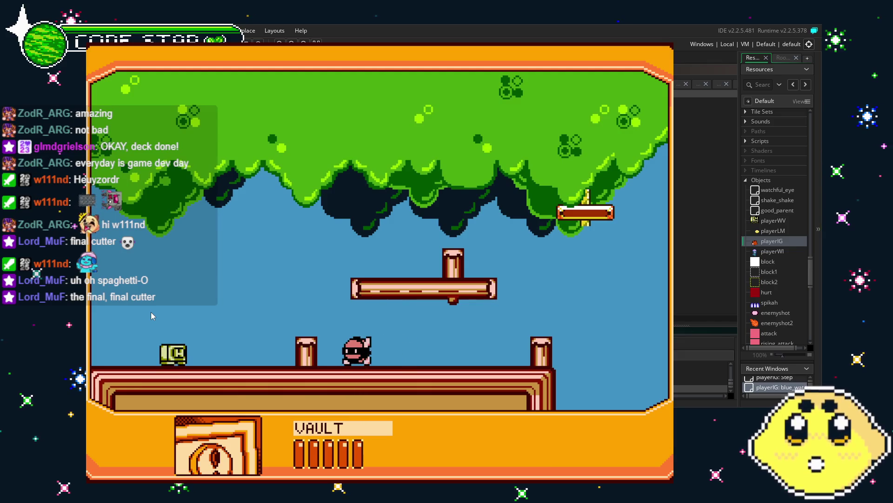
key("Escape")
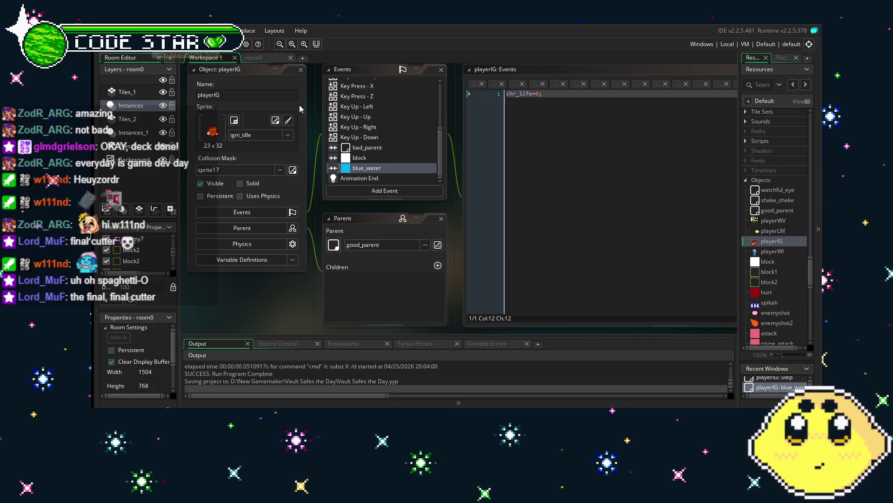
left_click(254, 58)
scroll("right", 3)
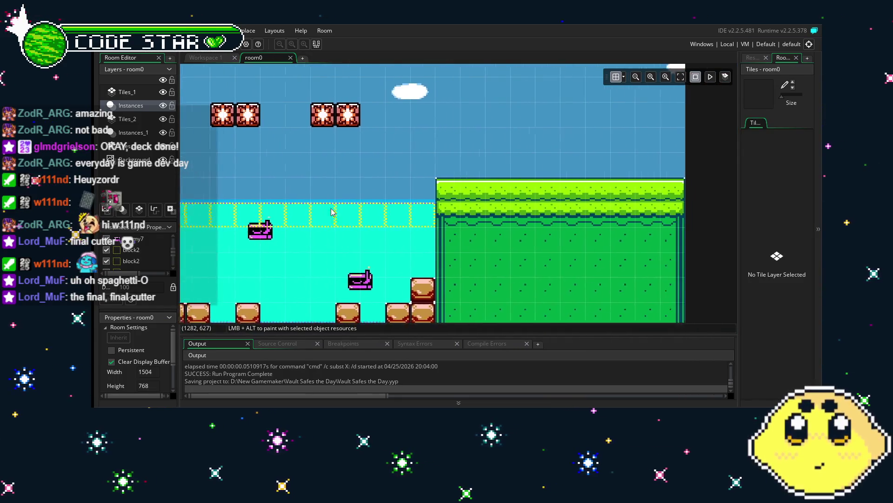
scroll("left", 3)
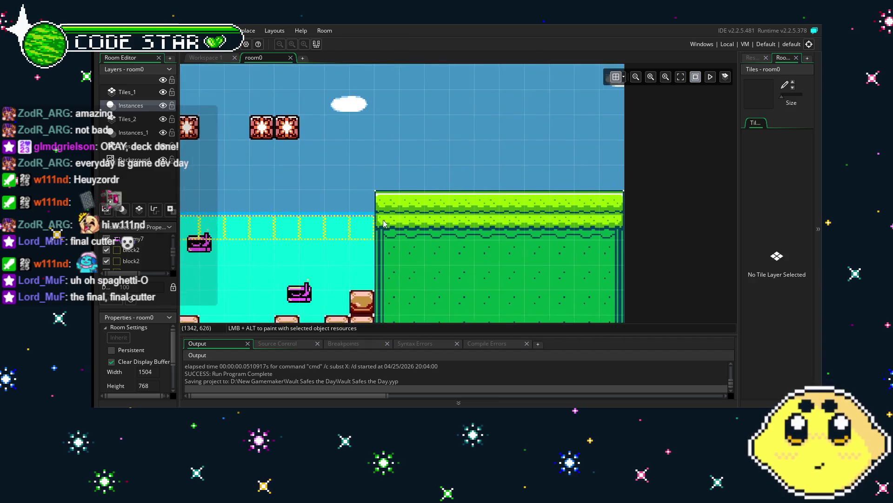
scroll("left", 3)
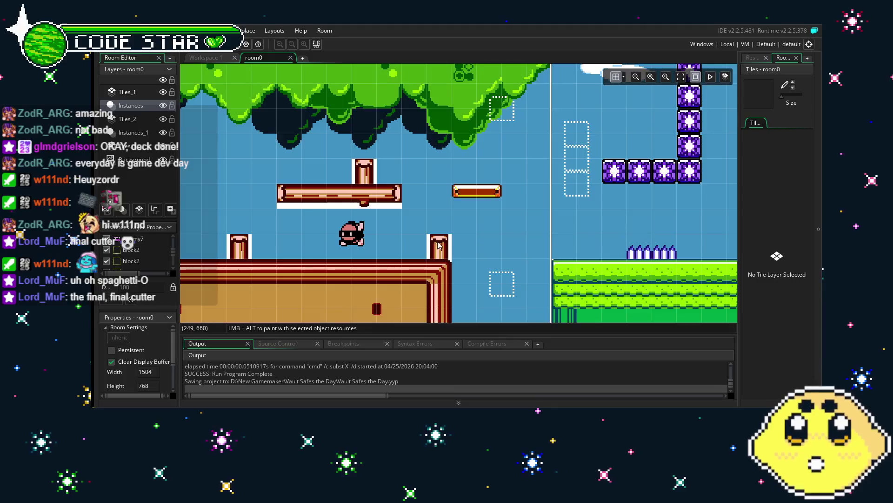
scroll("left", 3)
scroll("right", 3)
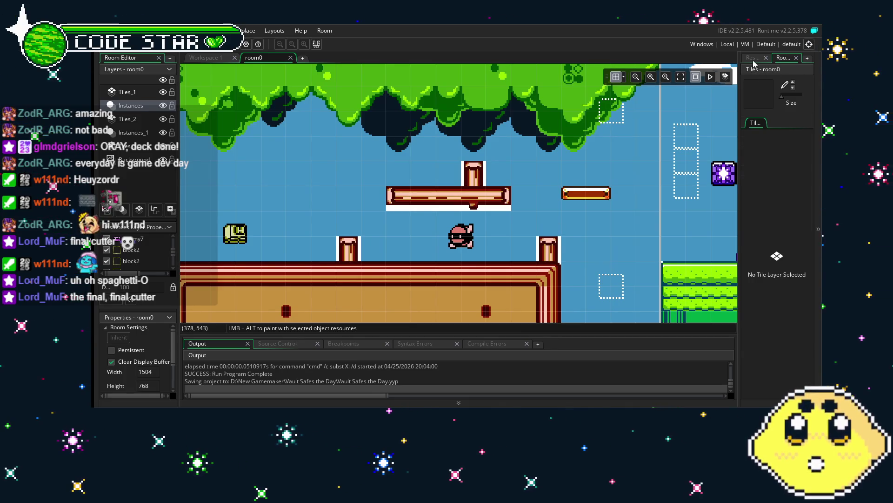
- Show the Resources panel and pan room0 toward the purple blocks and spikes
left_click(753, 58)
left_click_drag(483, 274, 519, 270)
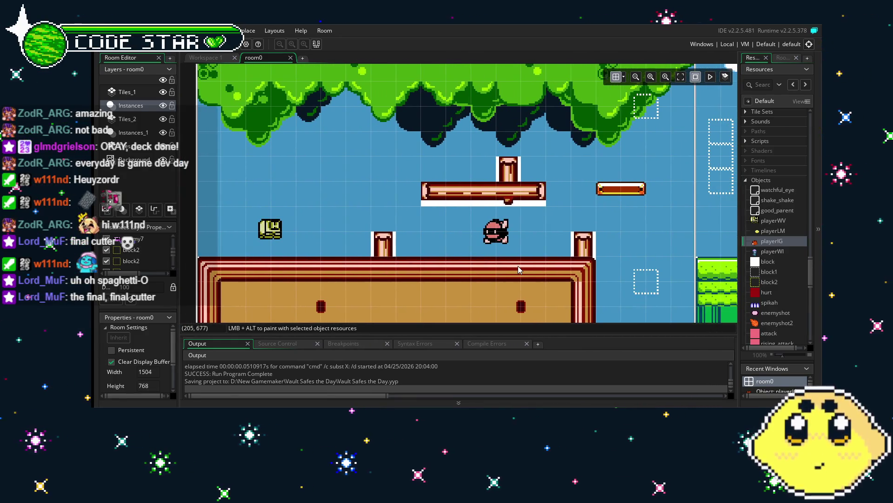
left_click_drag(461, 277, 352, 273)
left_click_drag(504, 275, 433, 273)
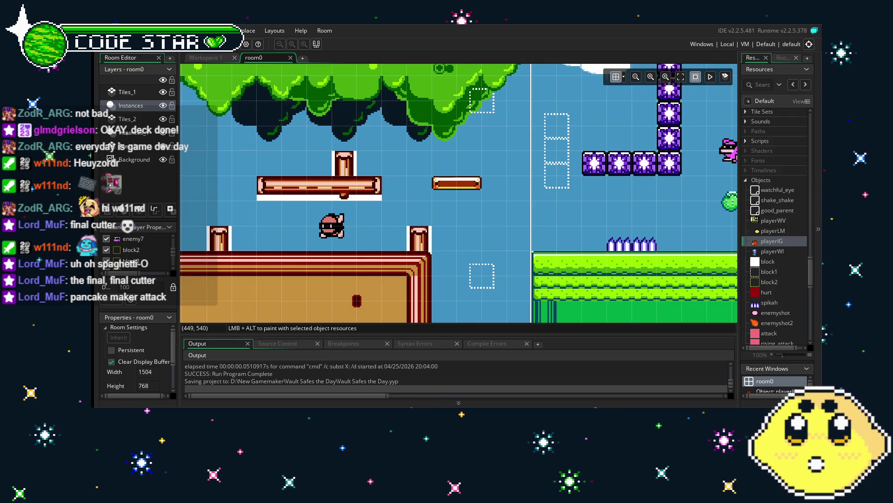
left_click_drag(715, 296, 422, 282)
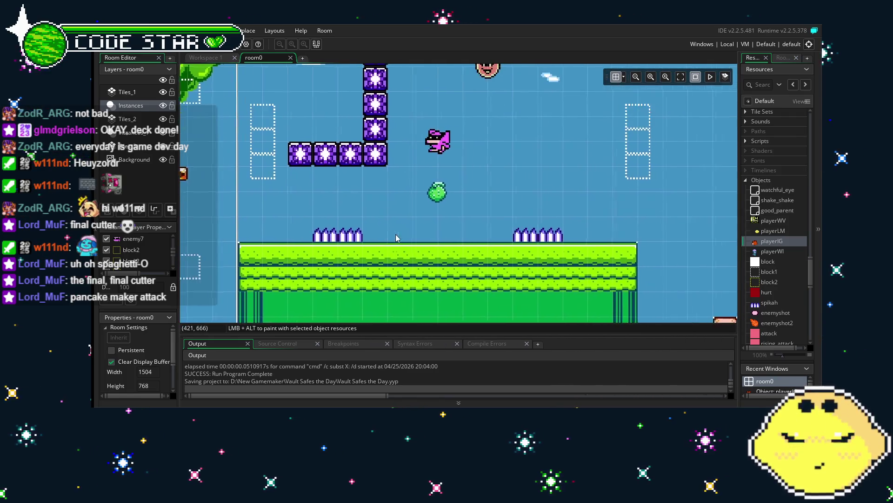
scroll("down", 3)
scroll("right", 3)
scroll("up", 3)
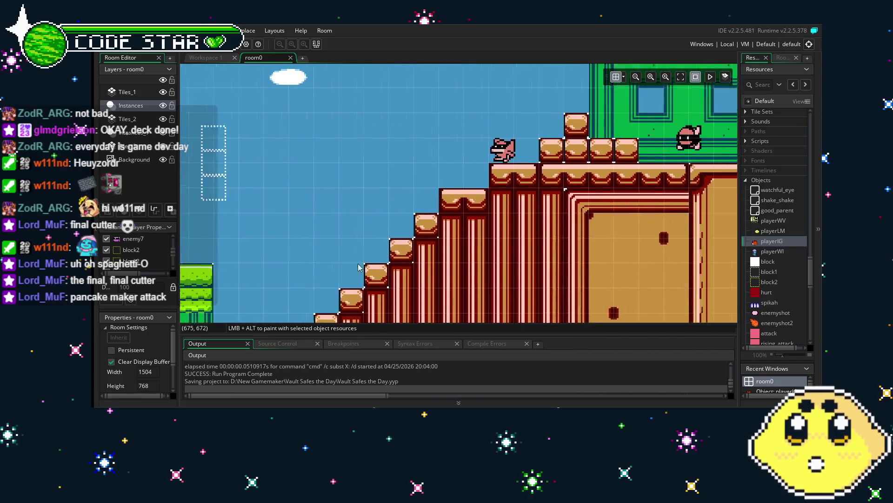
- Pan room0 across the brick staircase, grass platform, pipes and left platforms
left_click_drag(399, 265, 312, 271)
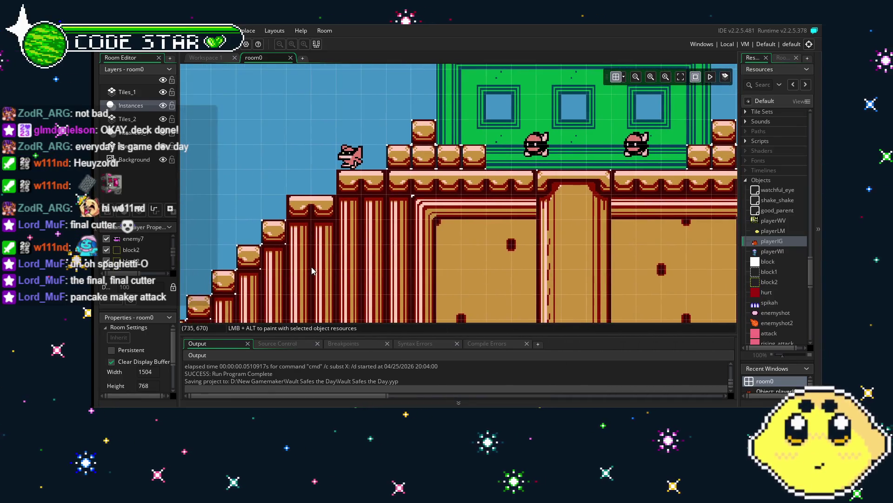
scroll("left", 3)
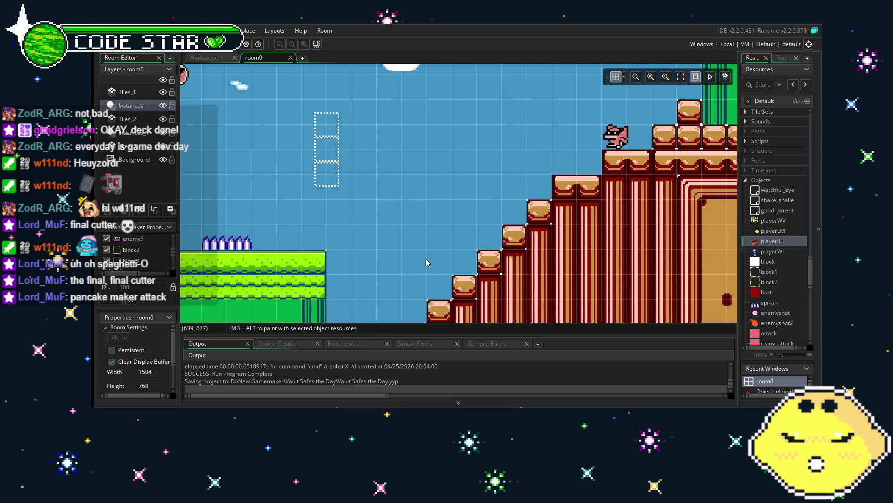
left_click_drag(345, 281, 570, 251)
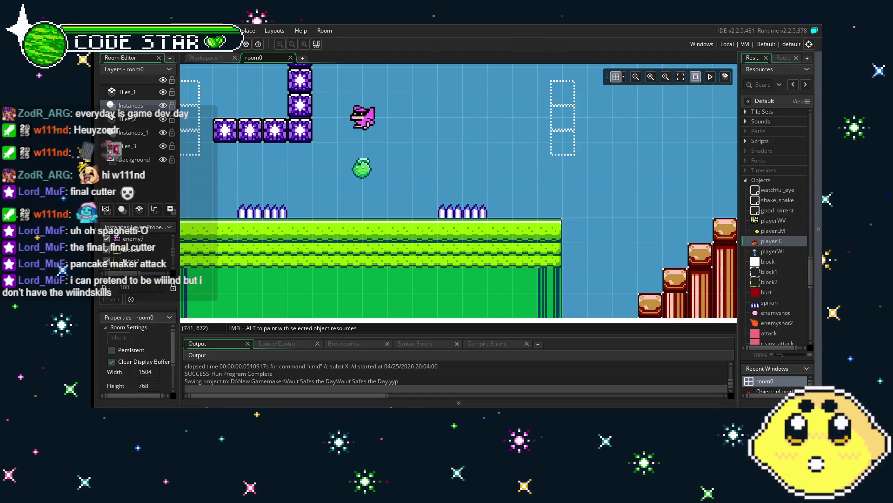
left_click_drag(184, 276, 550, 250)
left_click_drag(385, 272, 460, 277)
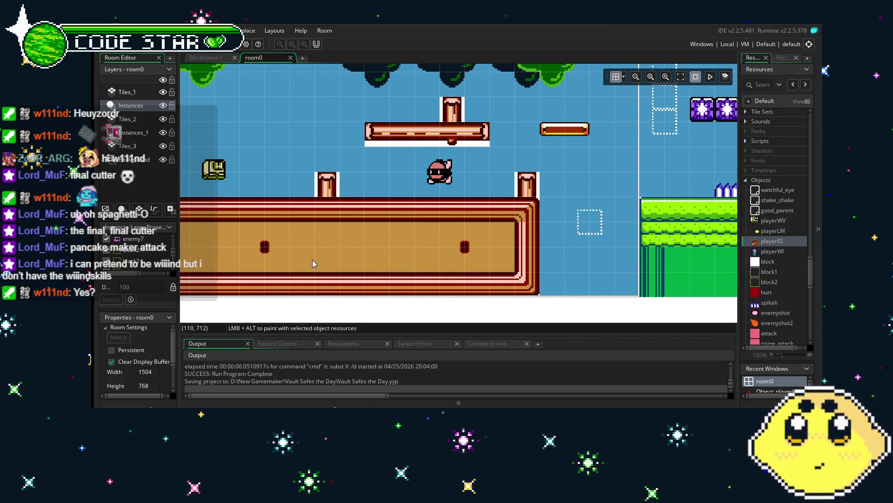
- Recentre the room0 view on the tree area and scroll the Objects list to the enemies
left_click_drag(312, 259, 387, 288)
left_click_drag(446, 233, 335, 292)
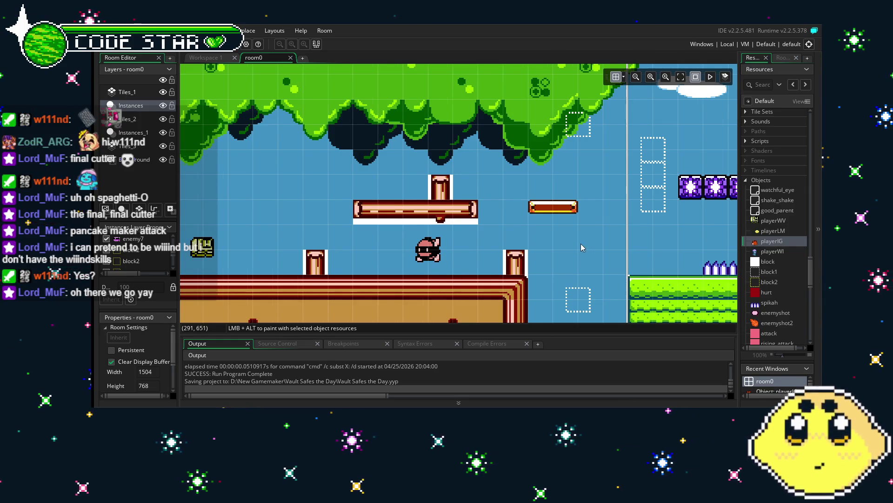
scroll("right", 3)
scroll("down", 3)
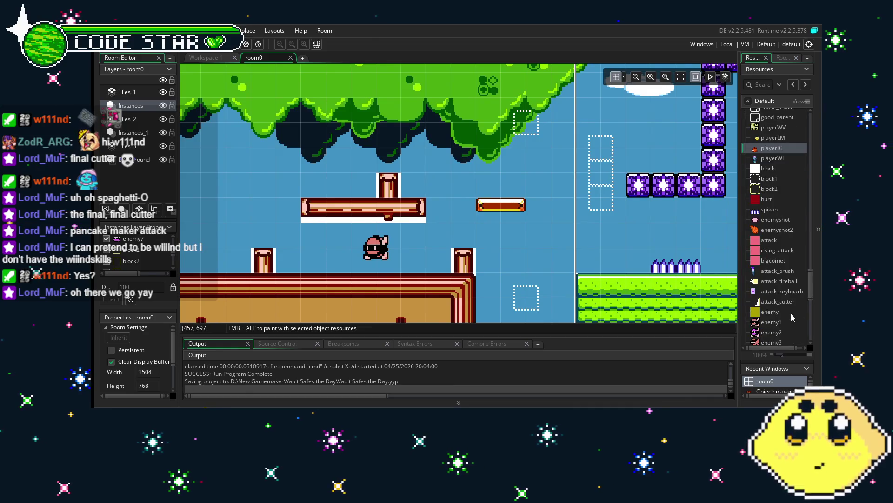
scroll("down", 3)
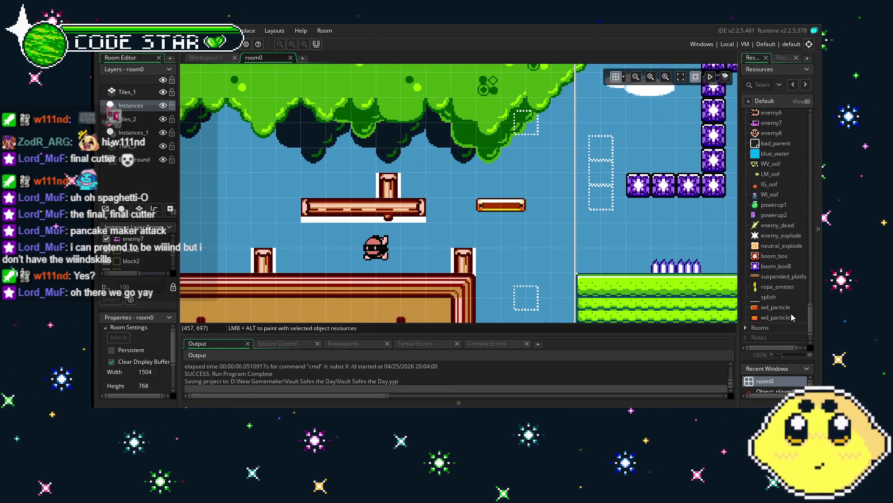
scroll("up", 3)
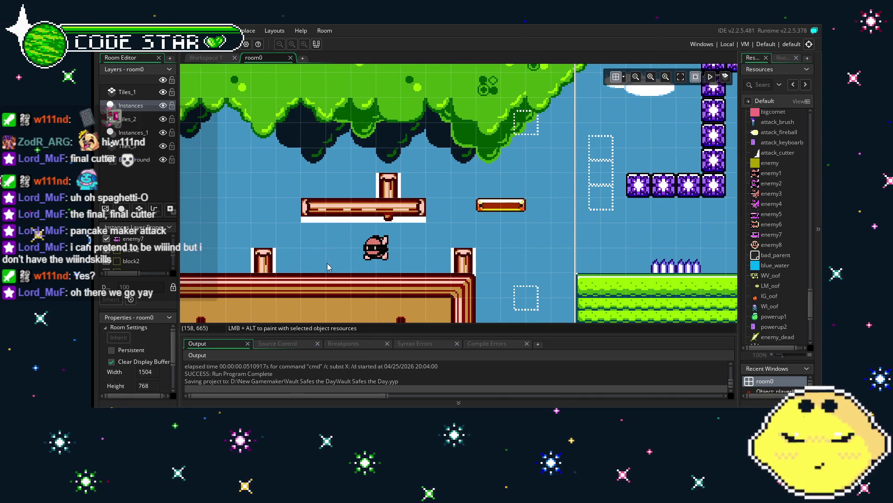
left_click_drag(328, 266, 387, 254)
scroll("up", 3)
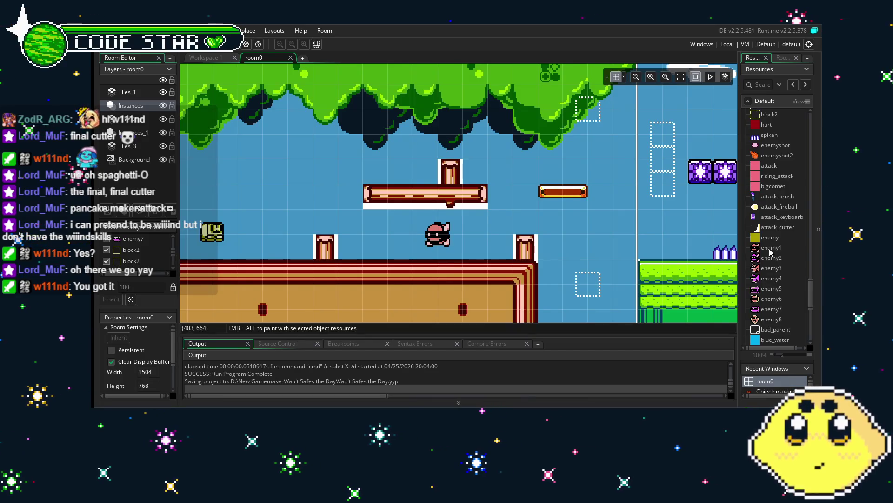
- Create a new object, move it up the resource list, and name it spawner1
right_click(758, 250)
left_click(757, 253)
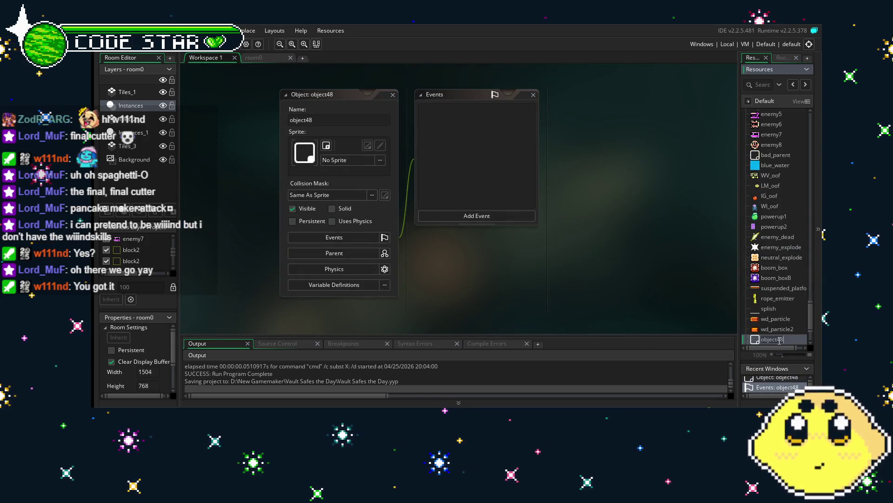
left_click(787, 320)
left_click_drag(787, 329, 774, 336)
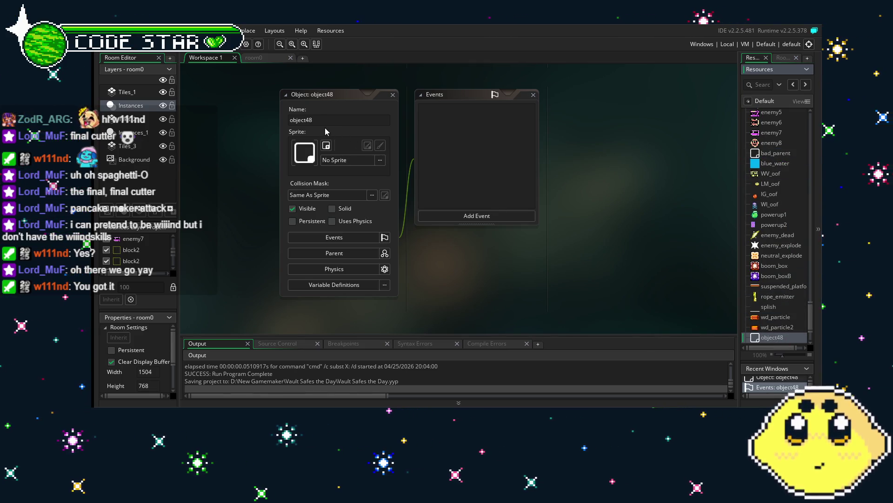
left_click(324, 121)
type("sp")
type("awner1")
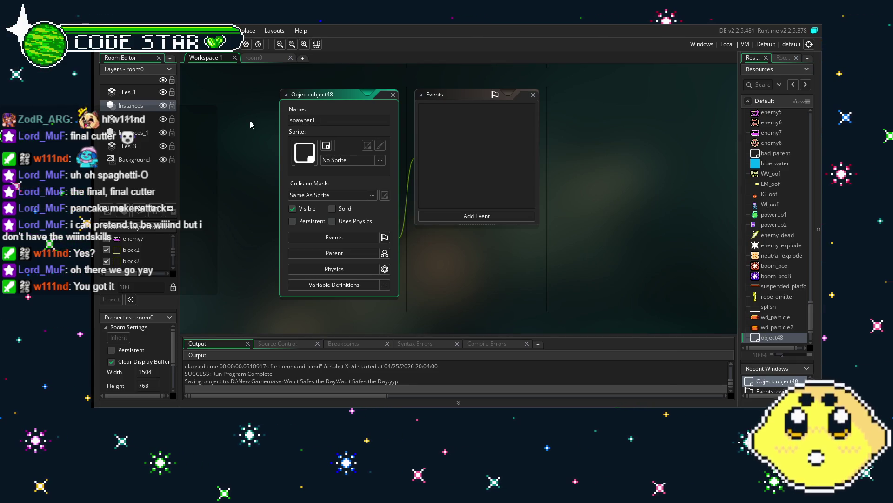
- Assign the ene_bee sprite to spawner1 and switch off Visible
left_click(348, 160)
scroll("down", 3)
scroll("down", 3)
scroll("down", 3)
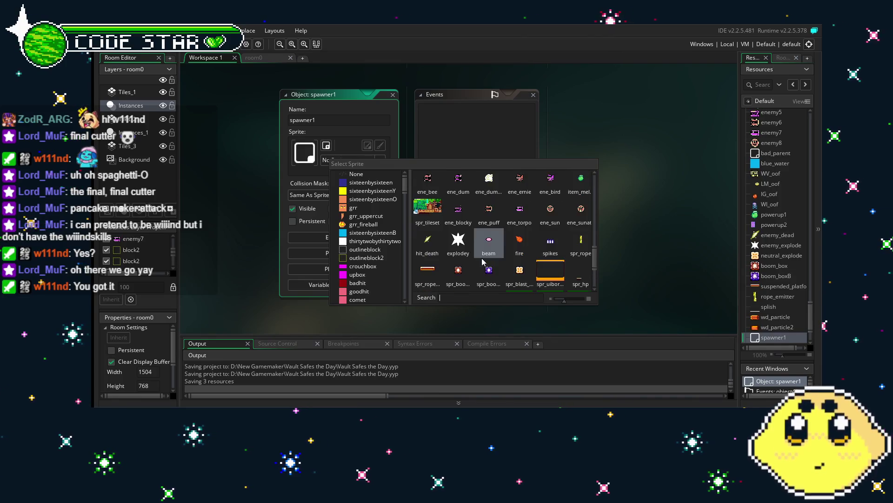
scroll("down", 3)
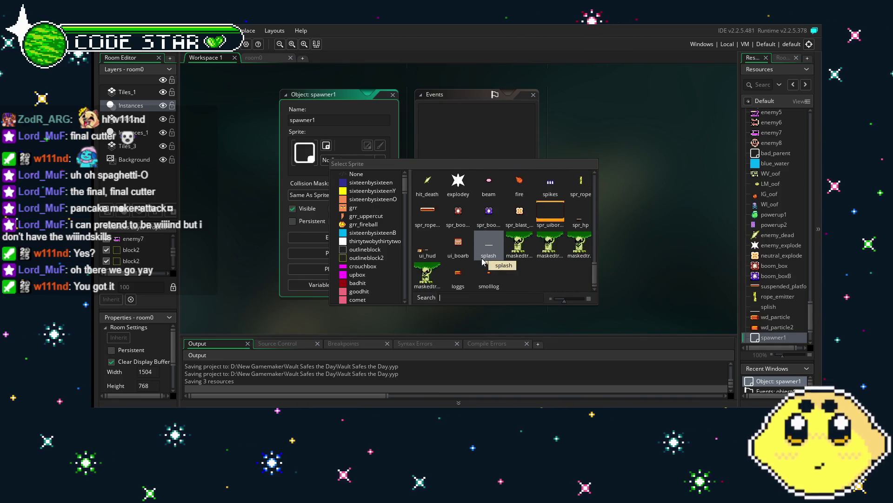
scroll("up", 3)
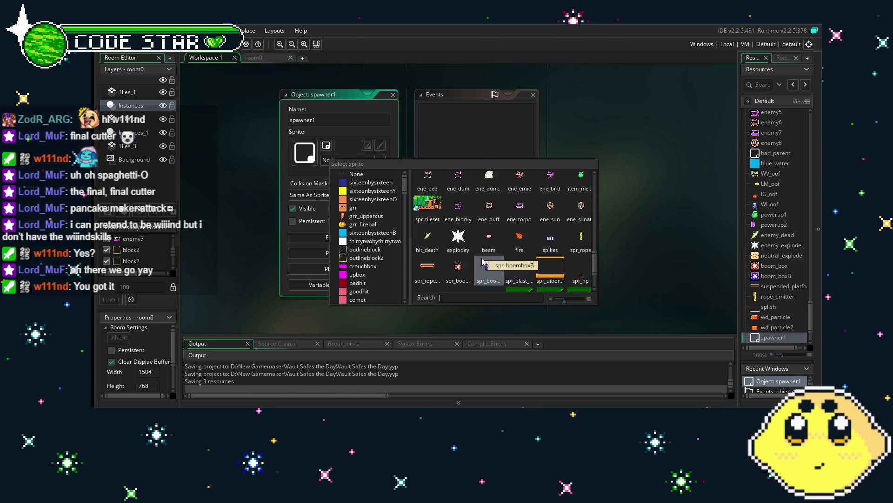
scroll("up", 3)
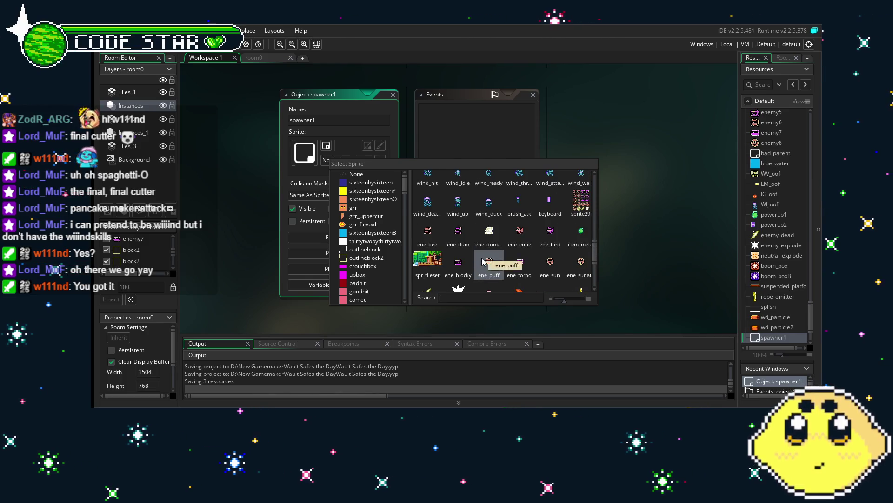
left_click(427, 231)
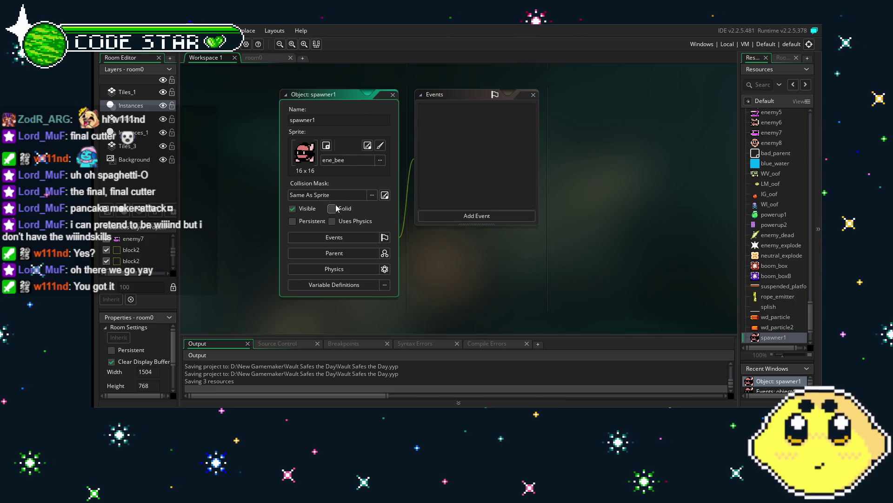
left_click(304, 211)
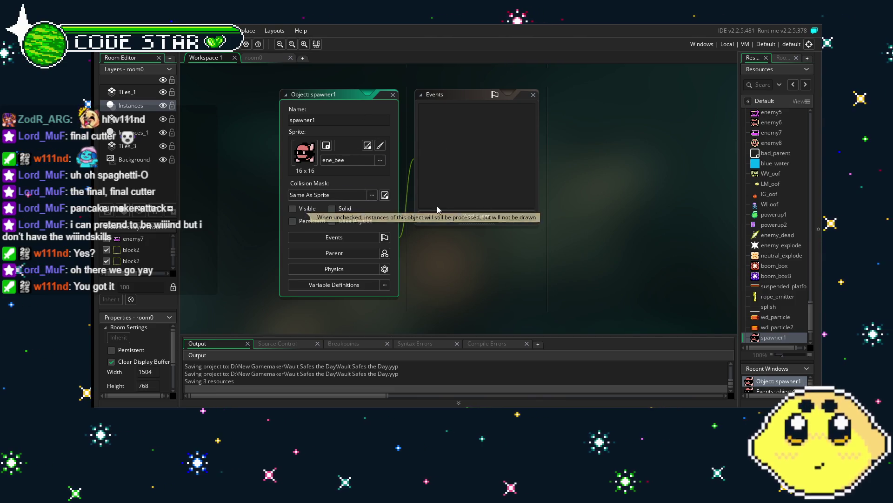
left_click(473, 216)
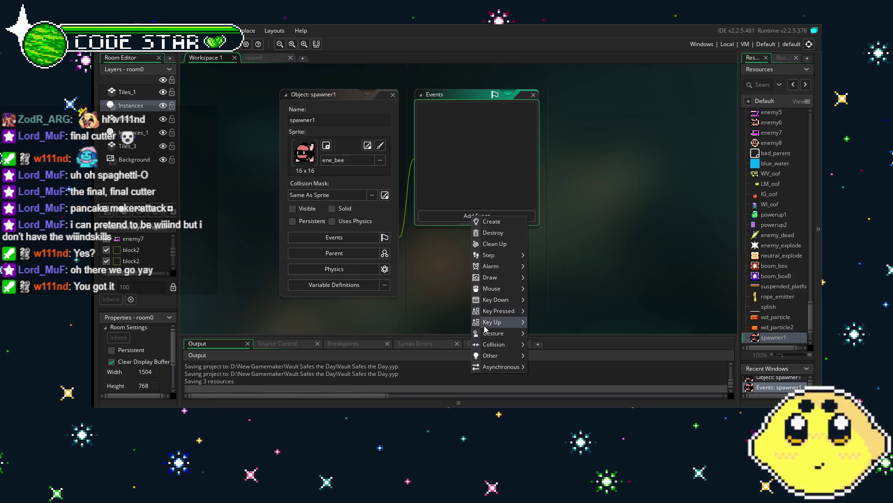
mouse_move(495, 349)
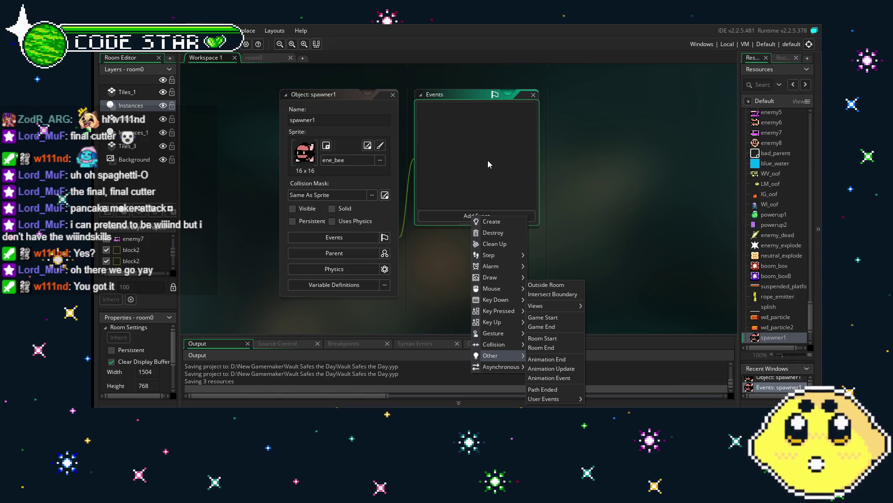
mouse_move(580, 311)
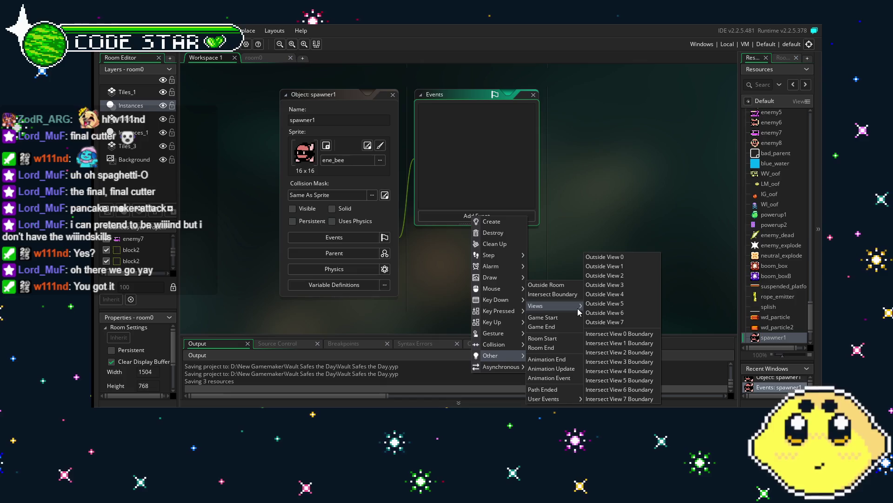
left_click(497, 187)
left_click(436, 300)
left_click_drag(434, 300, 461, 291)
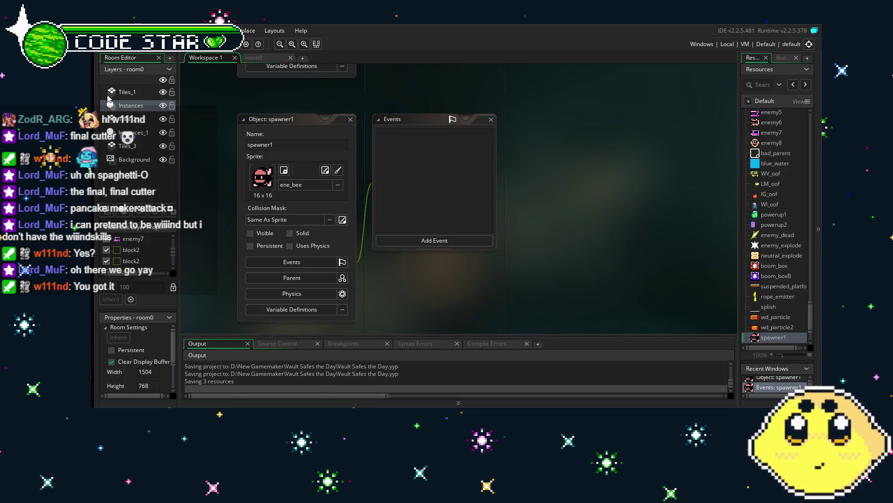
left_click(104, 30)
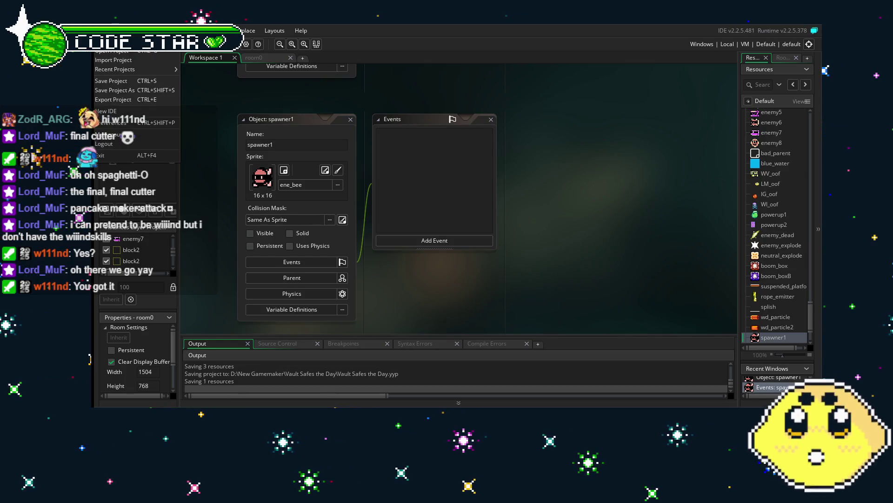
mouse_move(132, 72)
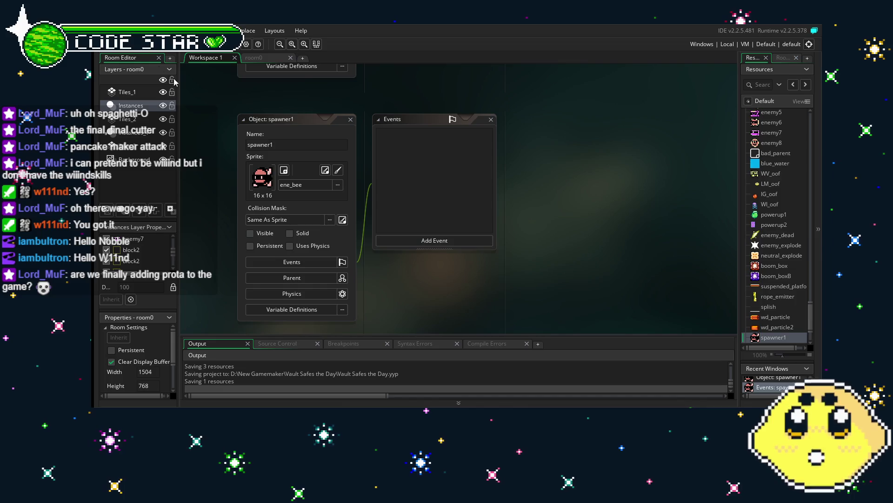
key("alt+f")
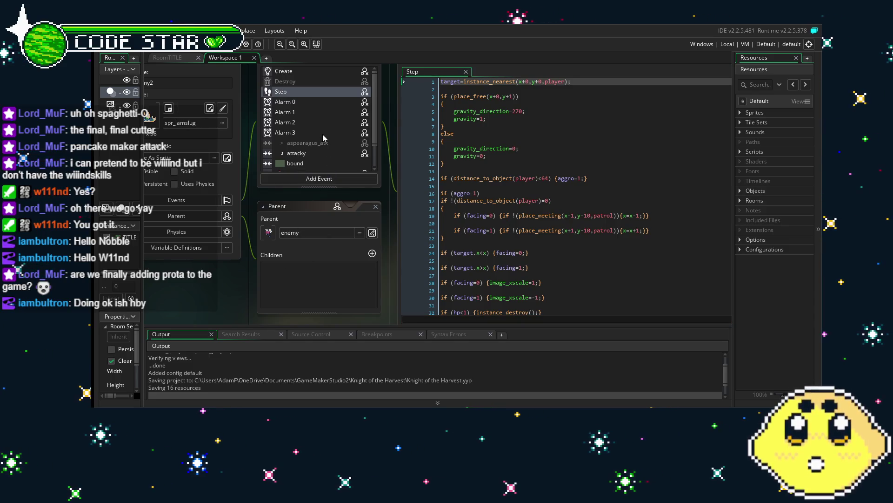
- Bring the enemy2 object window into view and select its Alarm 0 event
left_click(325, 139)
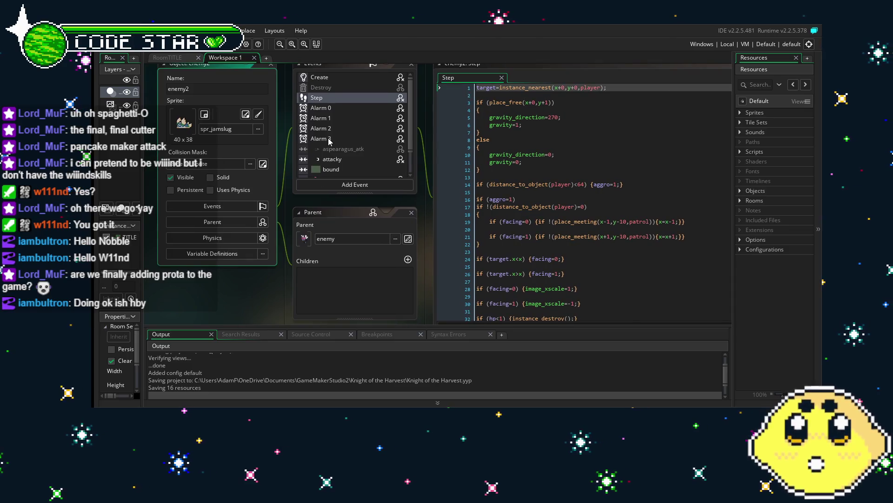
left_click(350, 108)
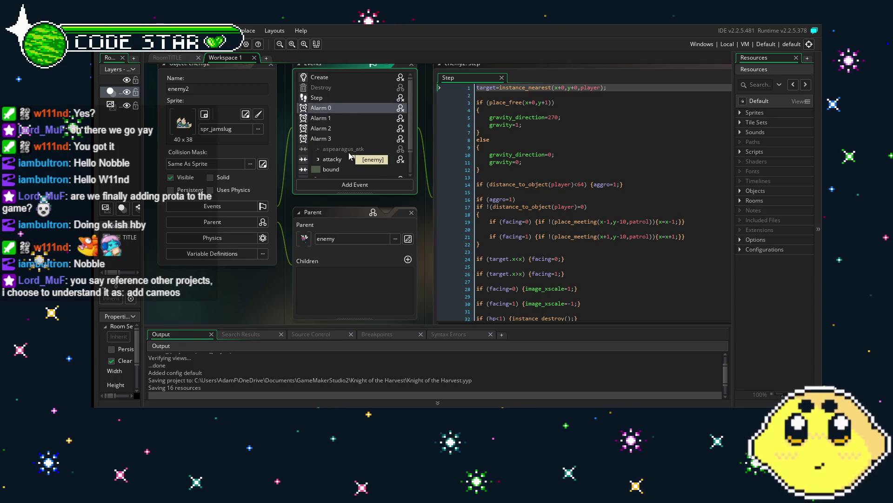
- View enemy2's bound and Create event code, then return to its Step code
scroll("down", 3)
left_click(344, 141)
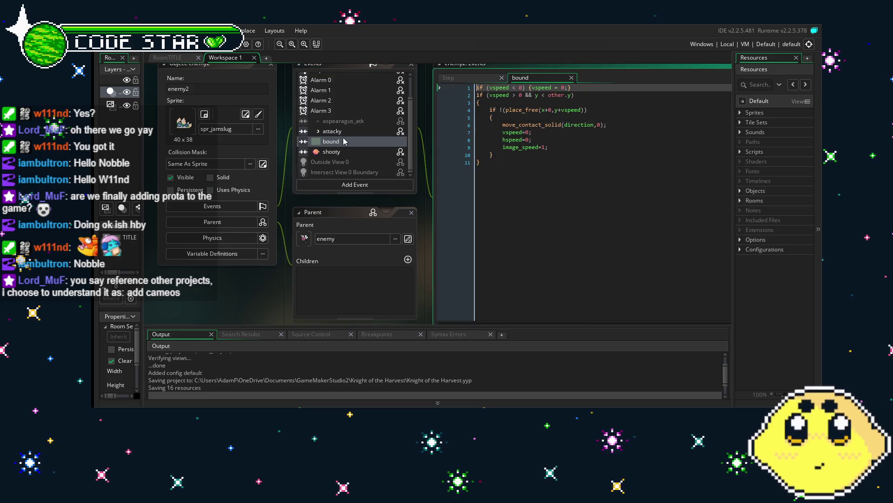
scroll("up", 3)
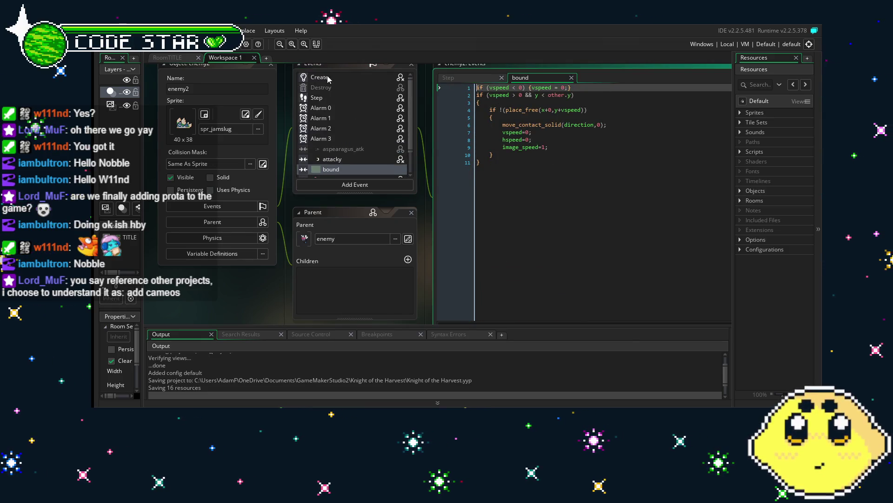
left_click(328, 78)
left_click(345, 100)
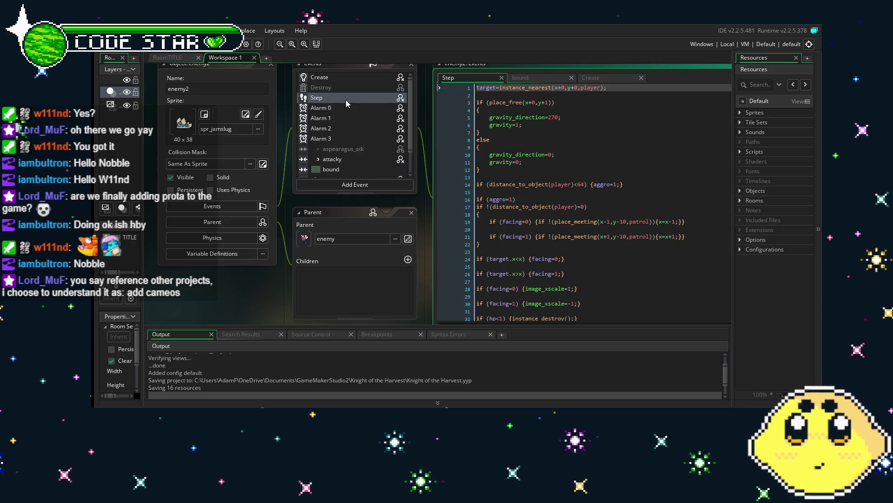
- Scroll enemy2's Step code to the facing logic and reframe the enemy2 panels
left_click_drag(357, 216, 304, 215)
scroll("down", 3)
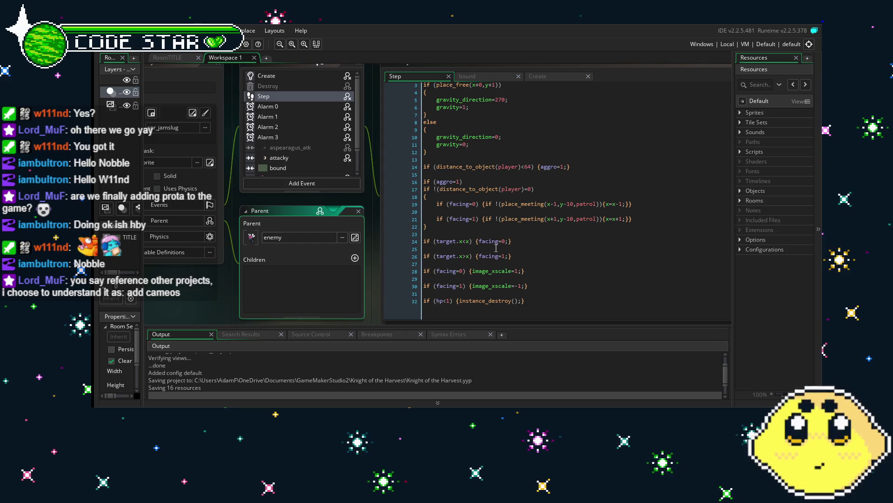
left_click(455, 247)
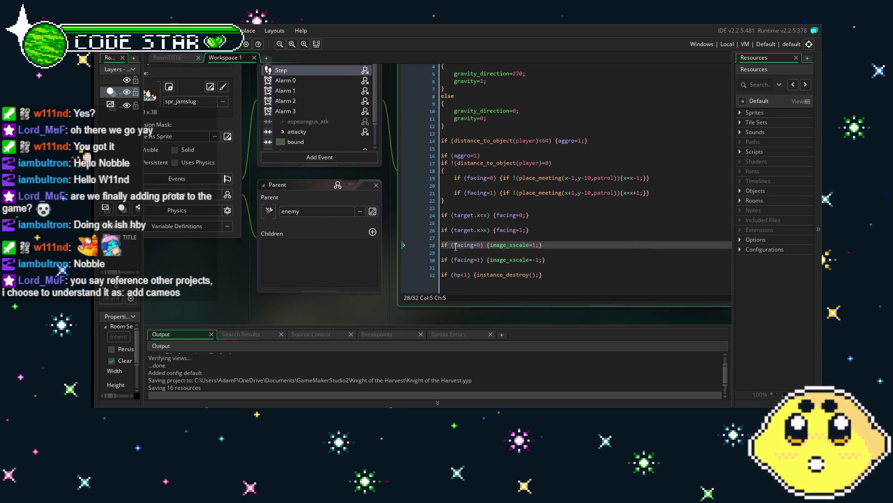
left_click_drag(455, 247, 429, 255)
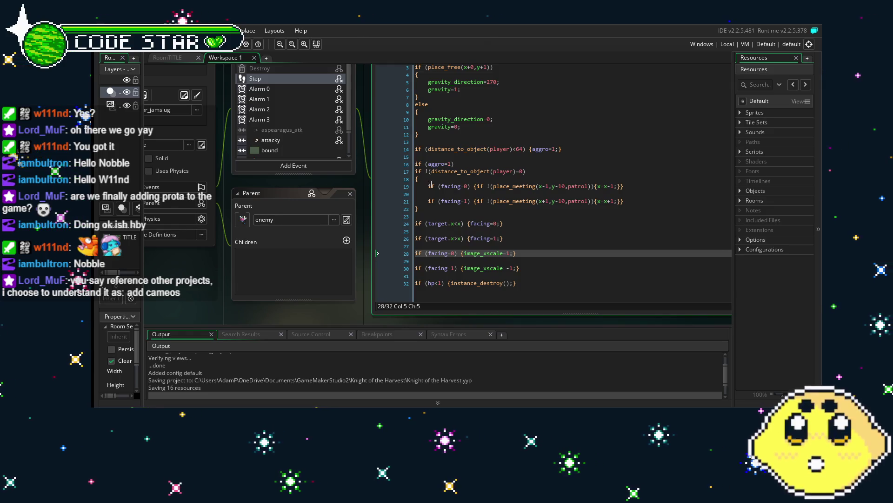
left_click_drag(431, 185, 495, 219)
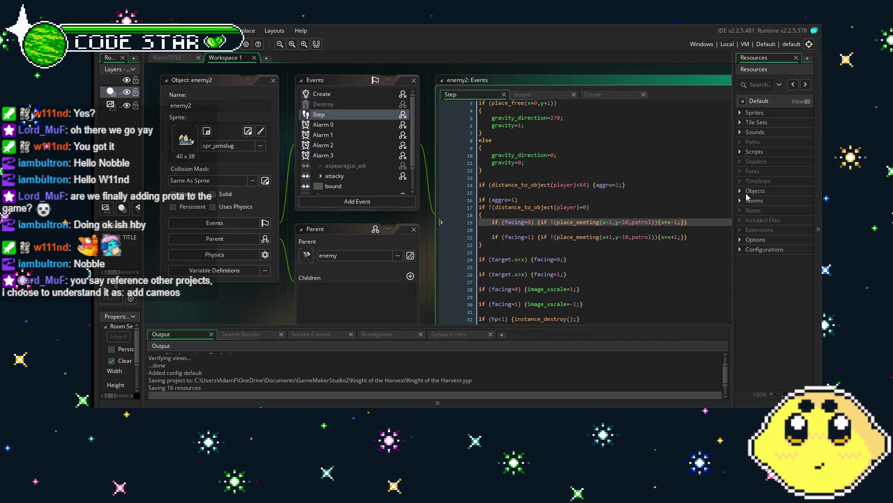
- Expand and browse the Objects folder in Resources, then bring up the File menu
left_click(739, 191)
scroll("down", 3)
scroll("down", 3)
scroll("down", 3)
scroll("down", 3)
scroll("up", 3)
scroll("up", 3)
scroll("up", 3)
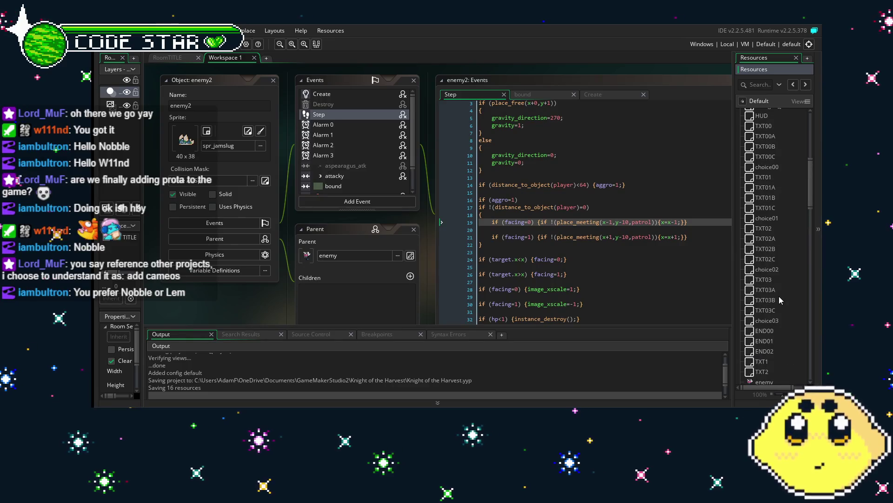
left_click_drag(209, 301, 231, 295)
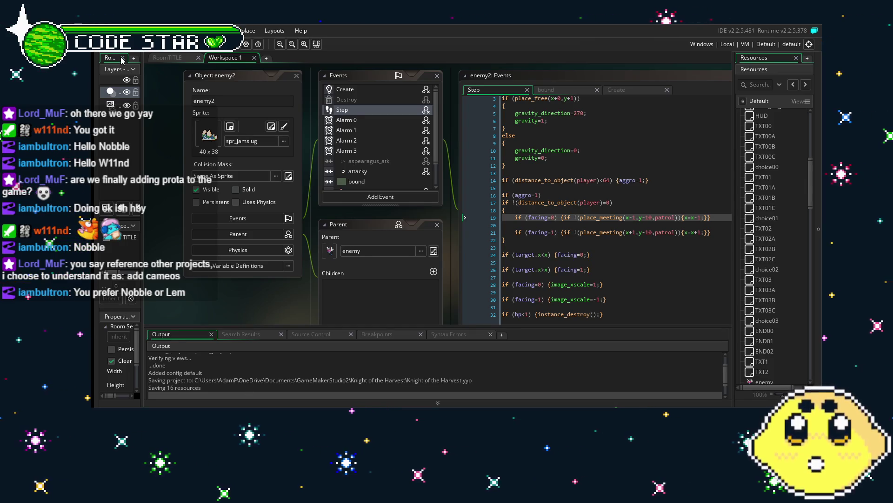
left_click(103, 30)
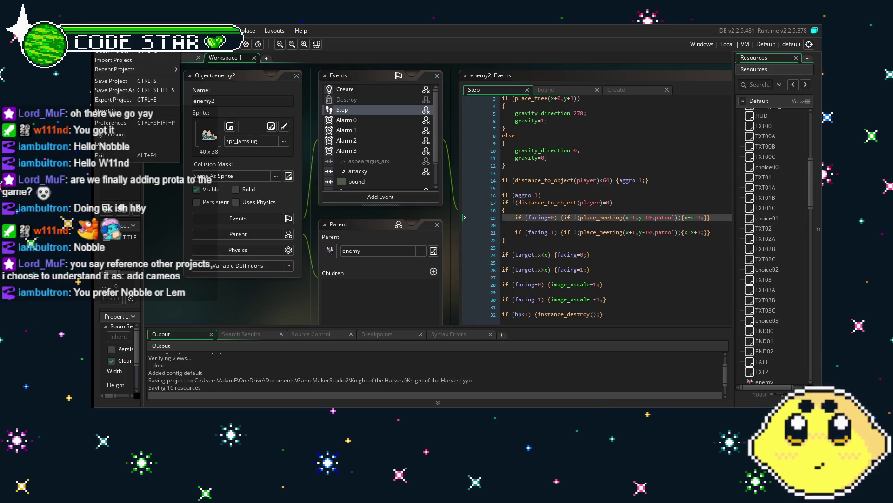